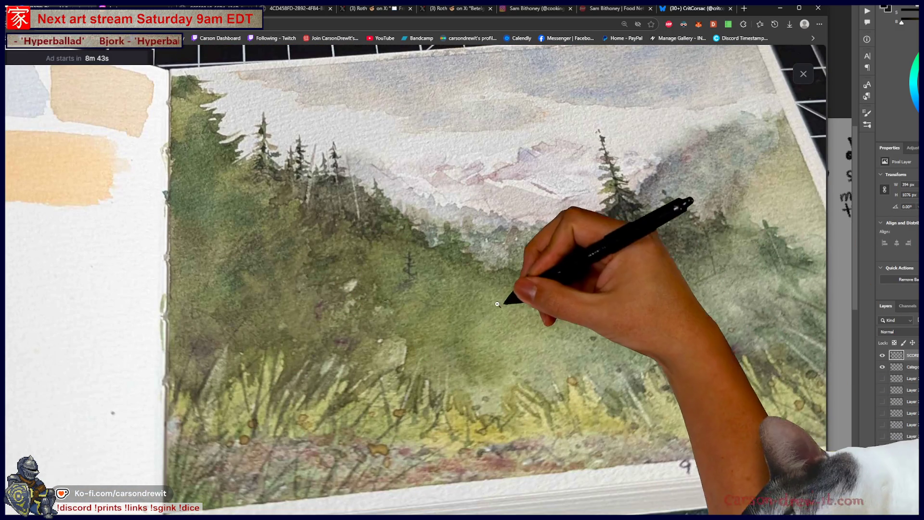
Step: View the small landscape painting full size, then give its post a heart reaction
click(645, 428)
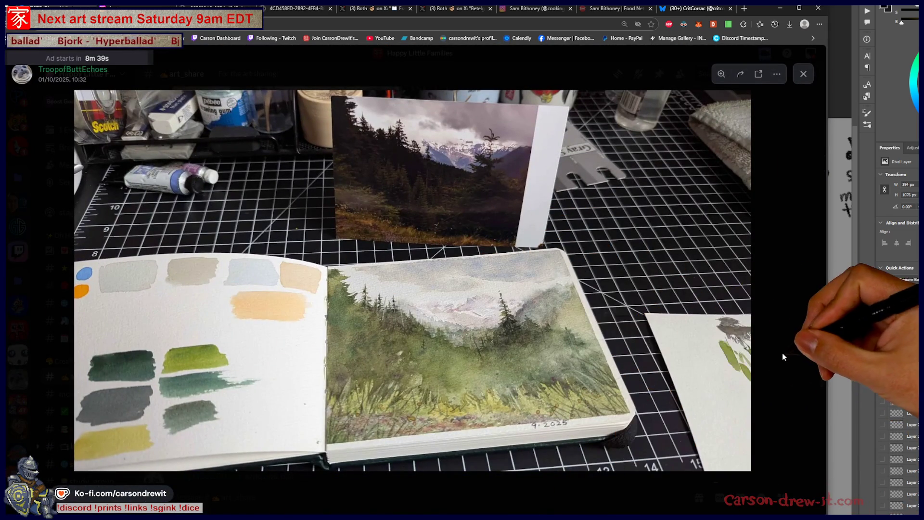
click(782, 354)
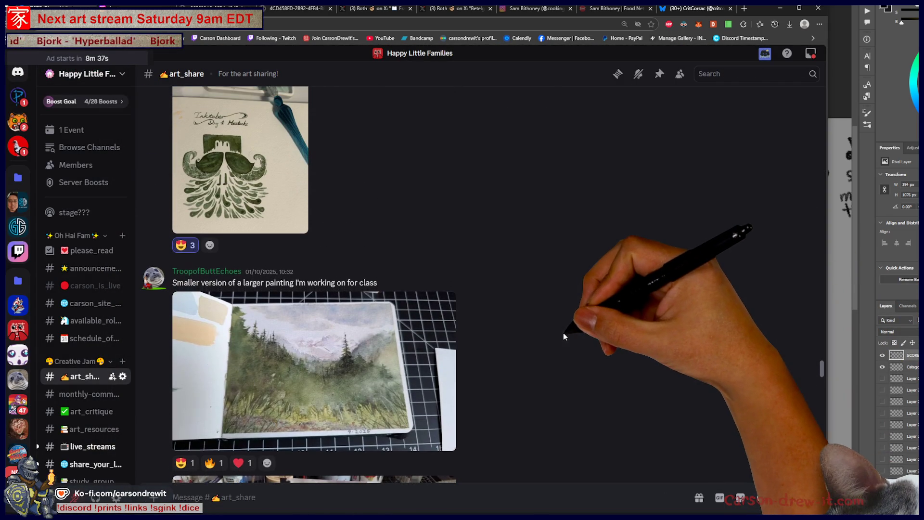
click(245, 380)
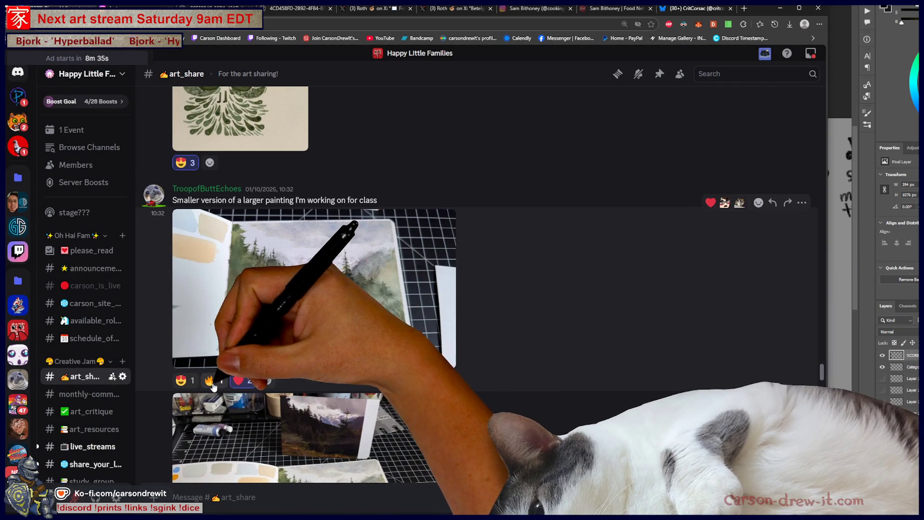
Step: Scroll up to the Inktober mustache drawing, open it full size and zoom in and out
scroll(243, 390, down, 4)
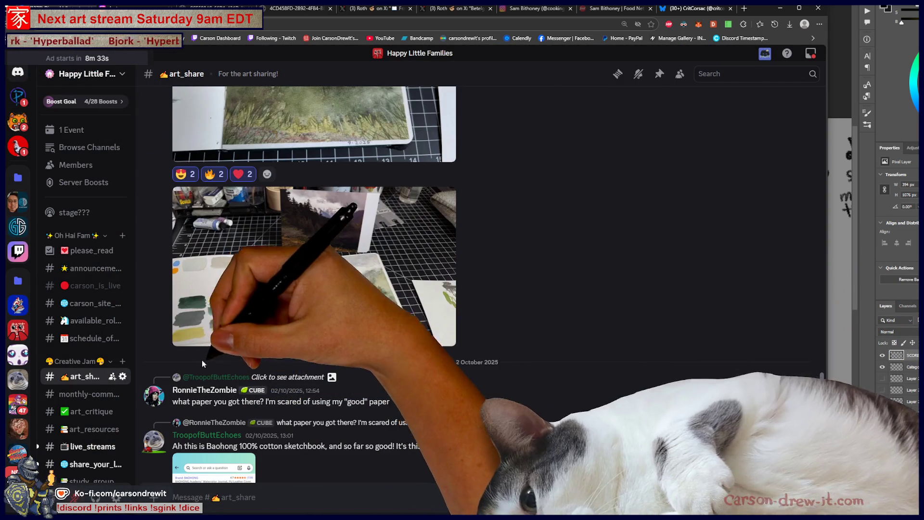
scroll(565, 332, up, 2)
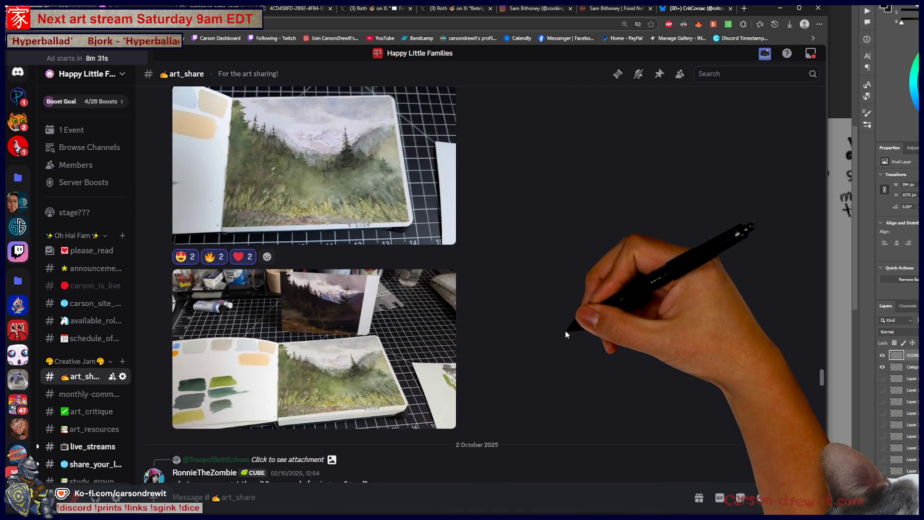
scroll(562, 331, up, 3)
scroll(542, 327, up, 3)
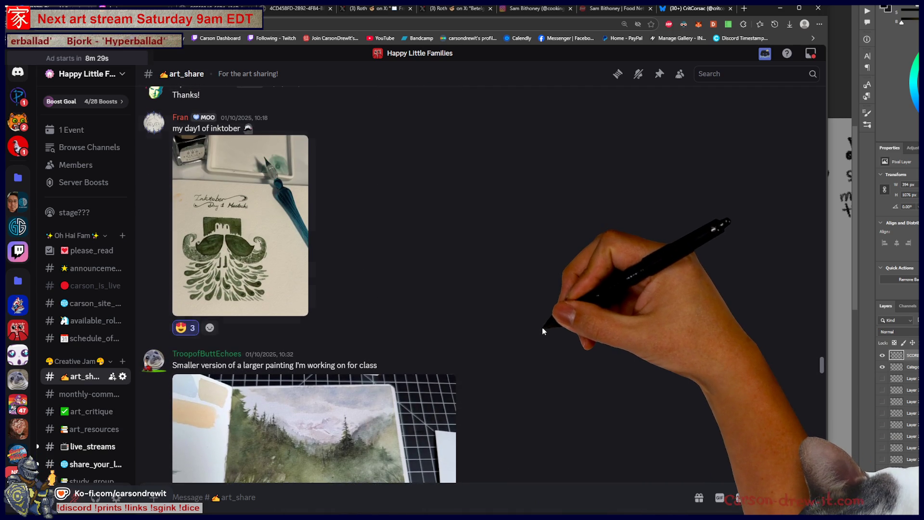
click(254, 313)
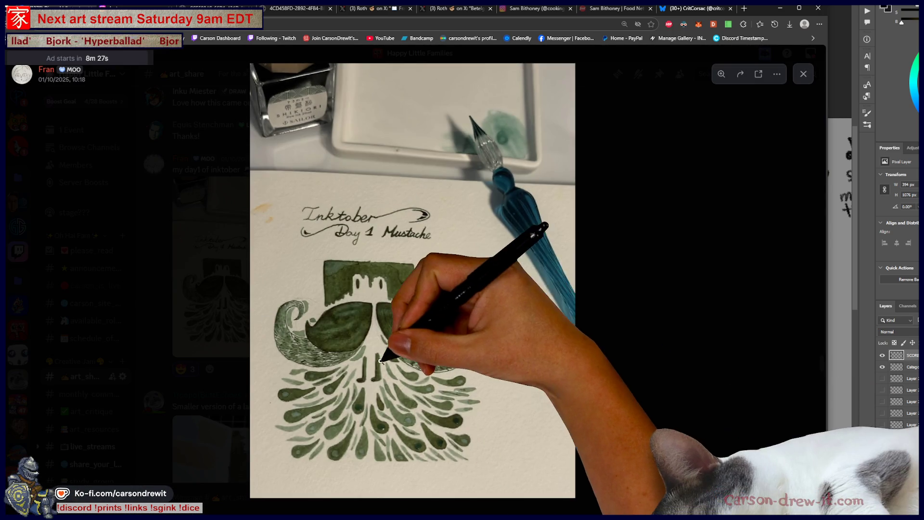
click(385, 368)
click(384, 356)
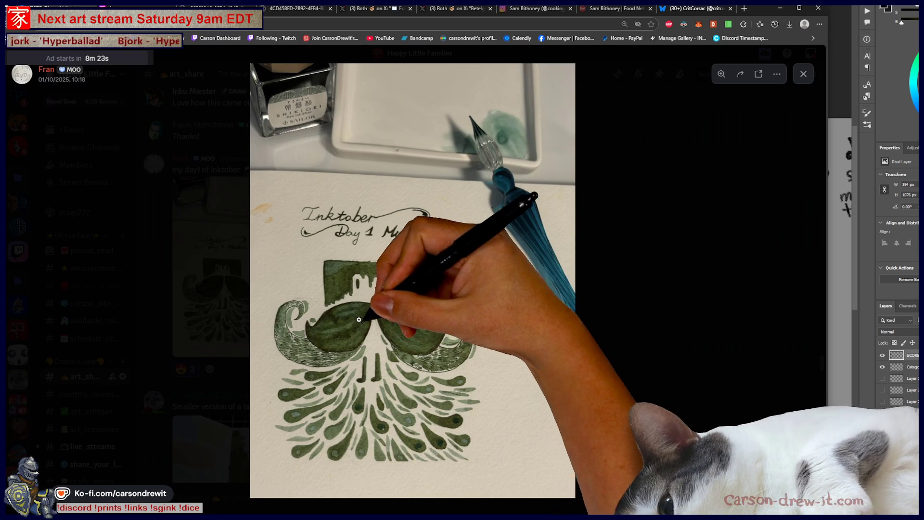
Step: Zoom in on the 'Inktober Day 1 Mustache' lettering, then close the image
click(496, 207)
scroll(496, 207, up, 3)
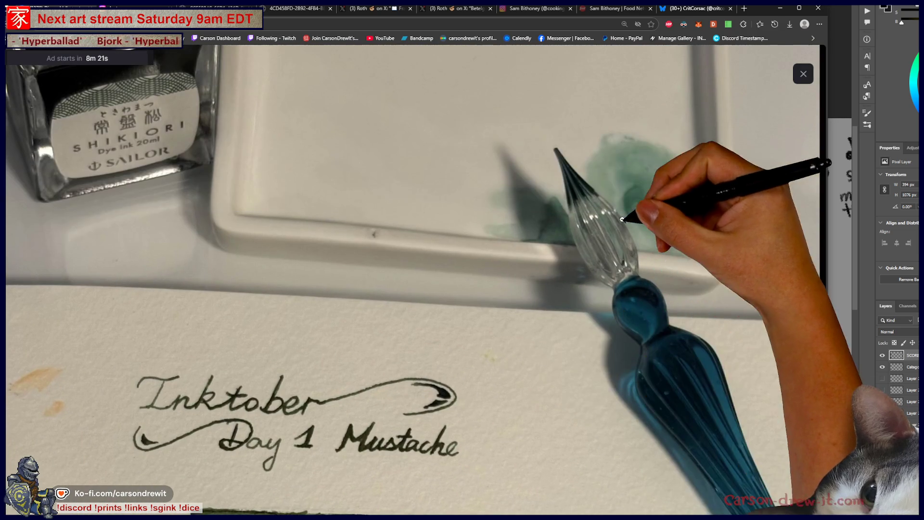
click(662, 350)
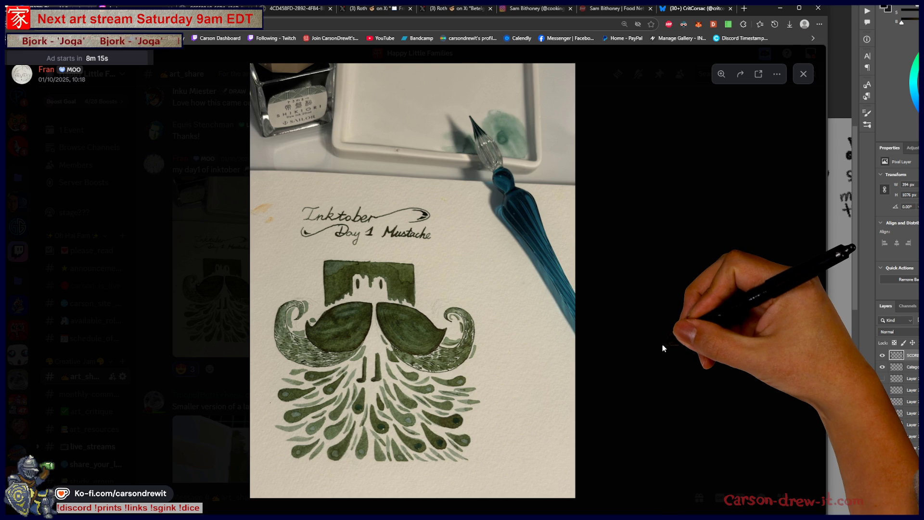
click(663, 348)
scroll(610, 332, up, 6)
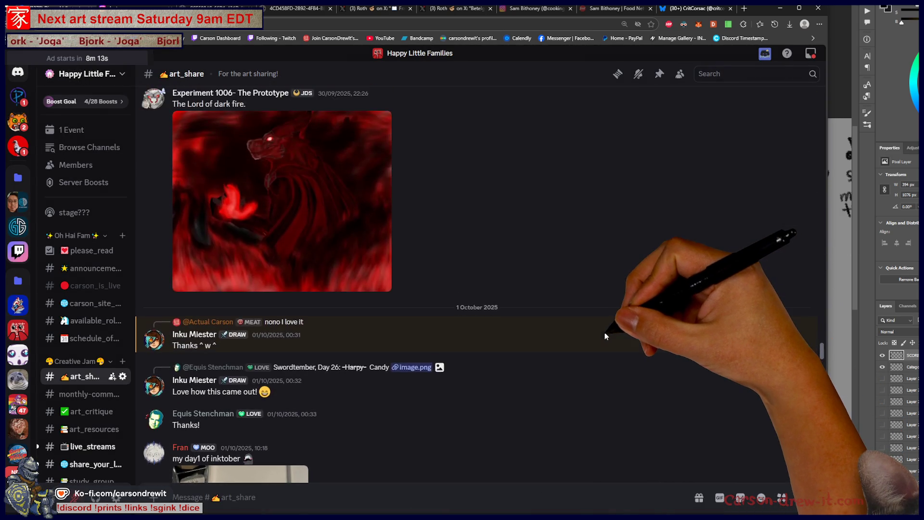
Step: Scroll the art_share feed and view the red dragon painting full size
scroll(603, 333, up, 7)
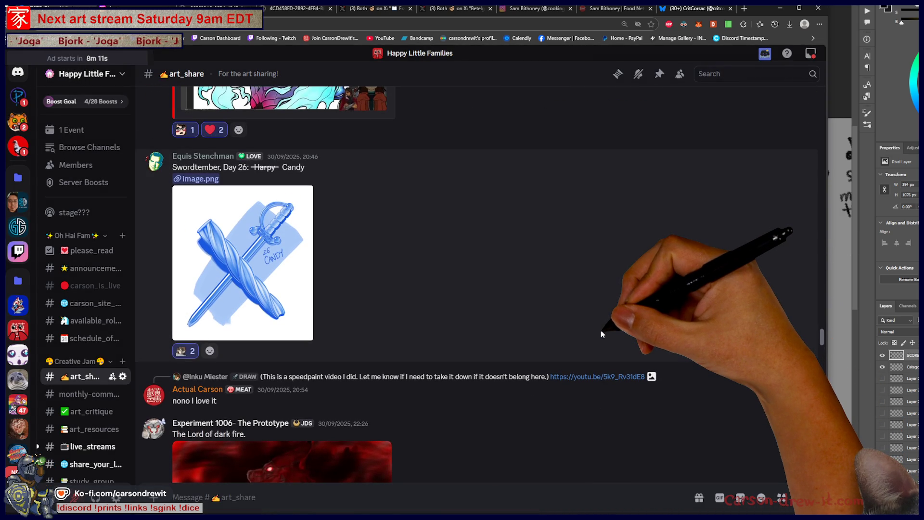
scroll(600, 330, down, 3)
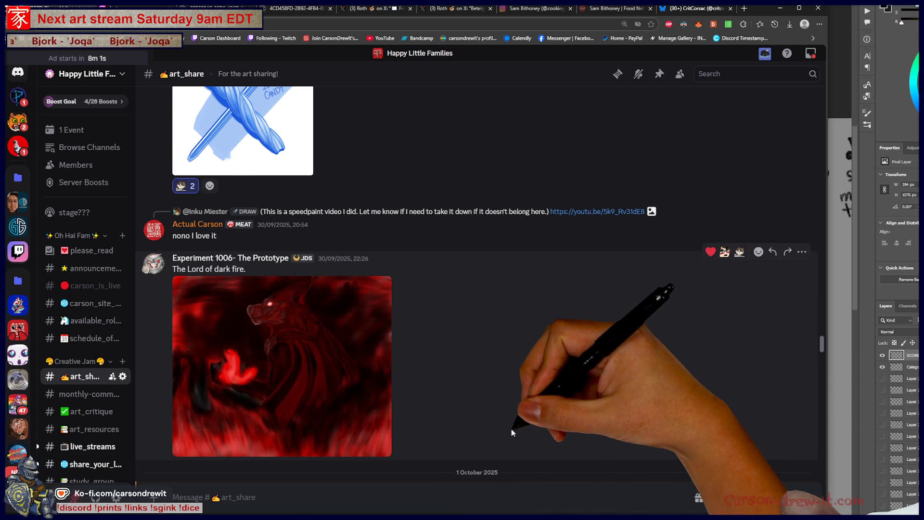
scroll(580, 429, up, 10)
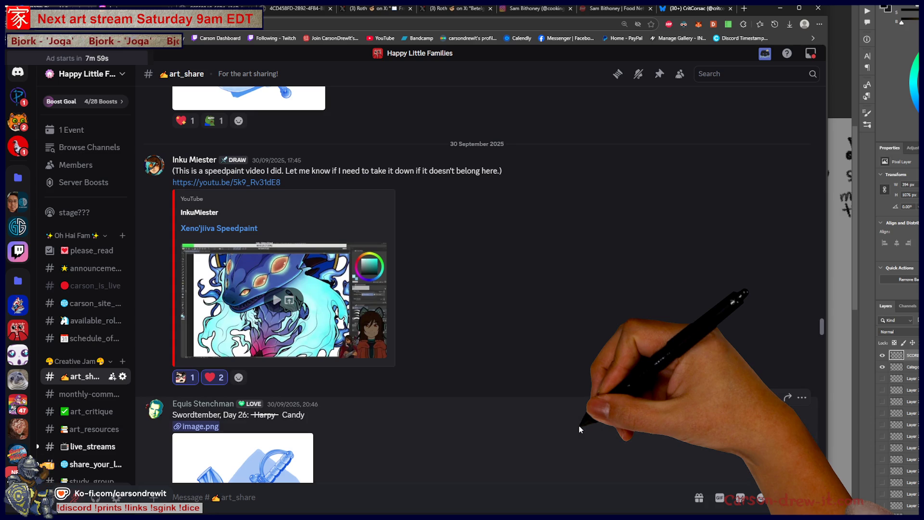
scroll(575, 426, down, 7)
click(386, 409)
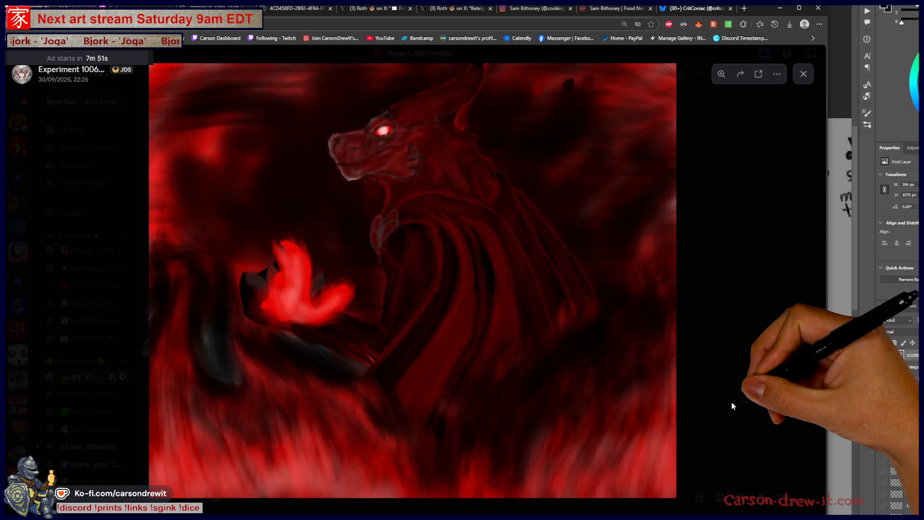
click(735, 405)
Step: Scroll up to the green troll watercolor, view it zoomed in and out, then close it
scroll(642, 398, up, 5)
scroll(643, 399, up, 2)
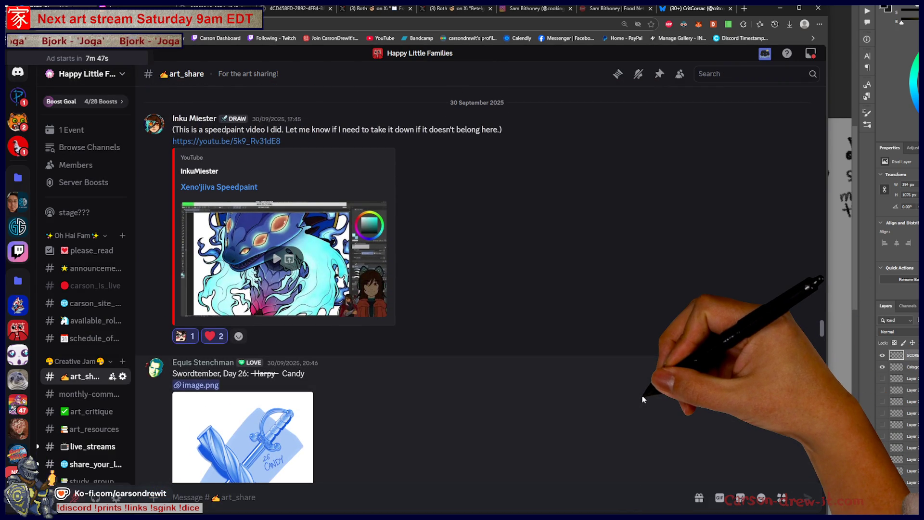
scroll(642, 399, up, 10)
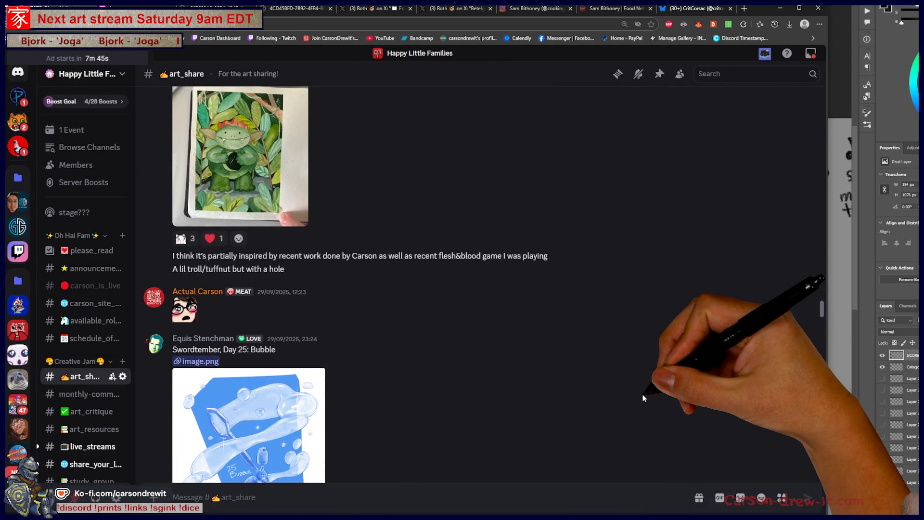
scroll(643, 398, up, 3)
click(304, 259)
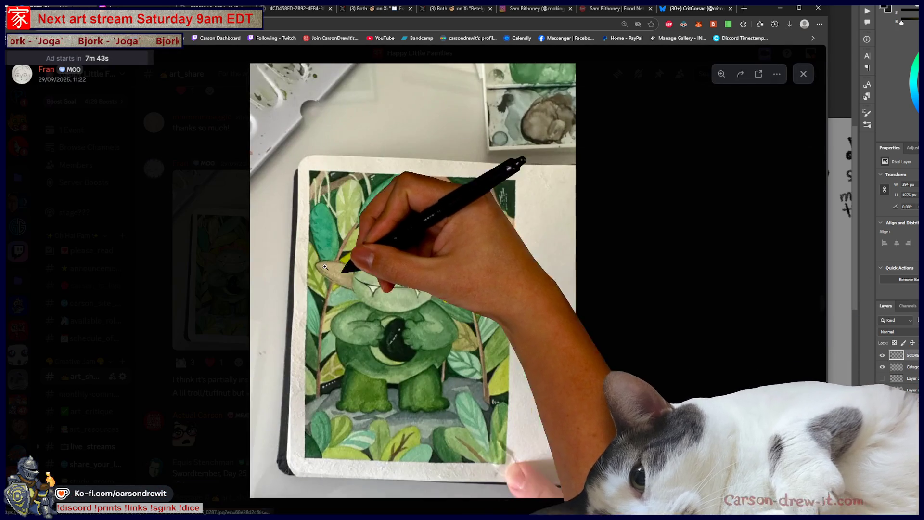
click(419, 315)
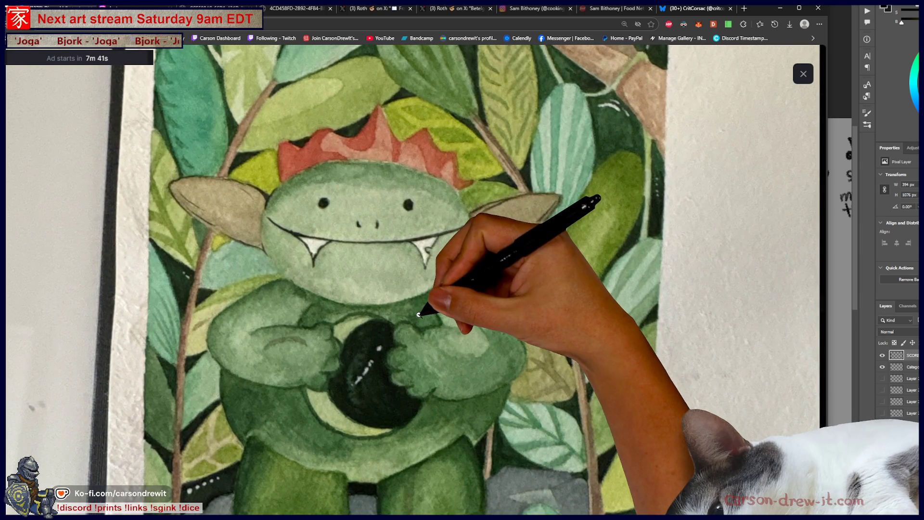
click(419, 314)
click(677, 374)
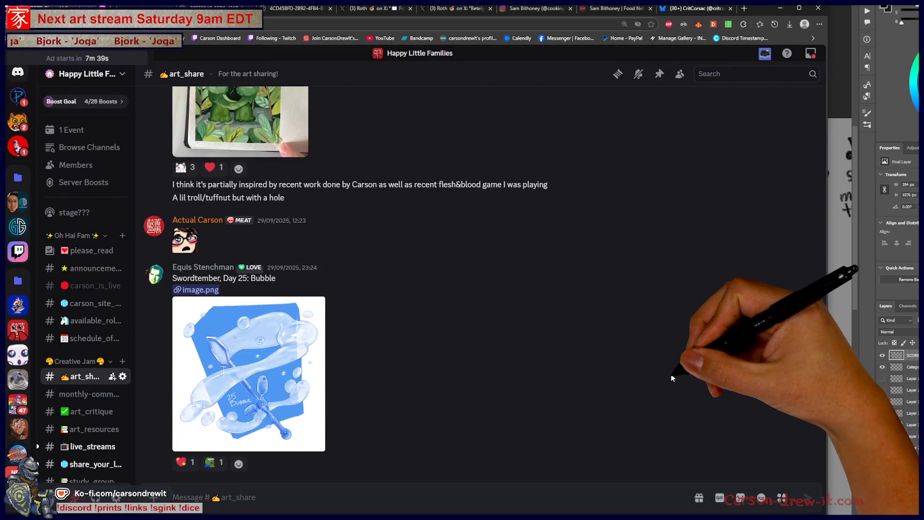
Step: Browse a little further in the feed, then switch away from the browser to Photoshop with Alt+Tab
scroll(670, 373, down, 1)
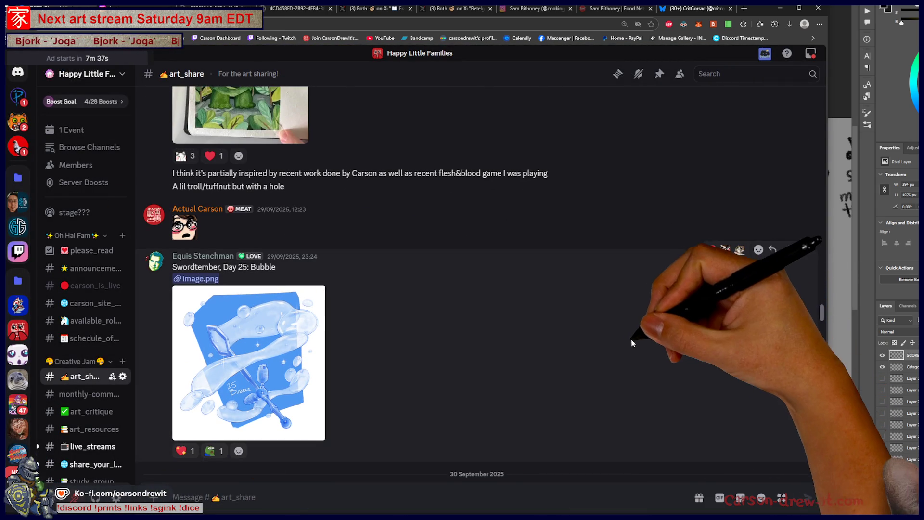
scroll(563, 342, down, 5)
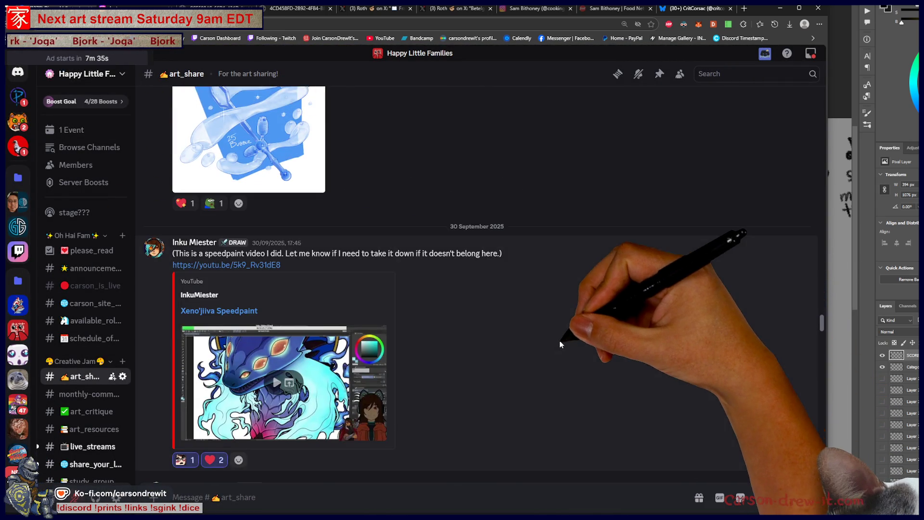
scroll(532, 348, up, 3)
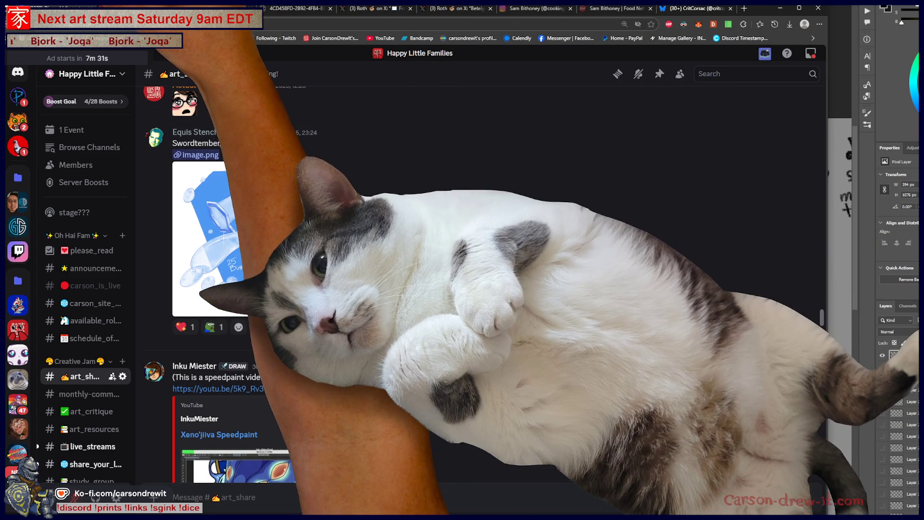
key(alt+Tab)
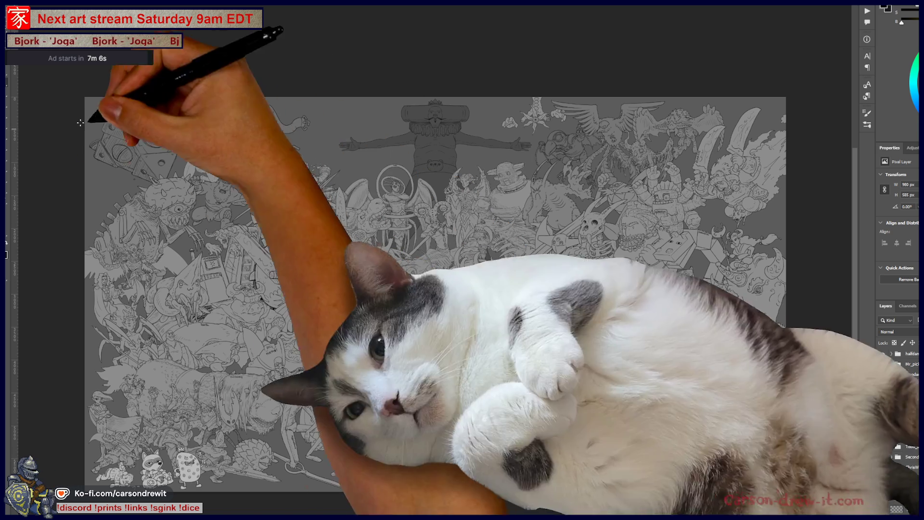
scroll(335, 88, up, 10)
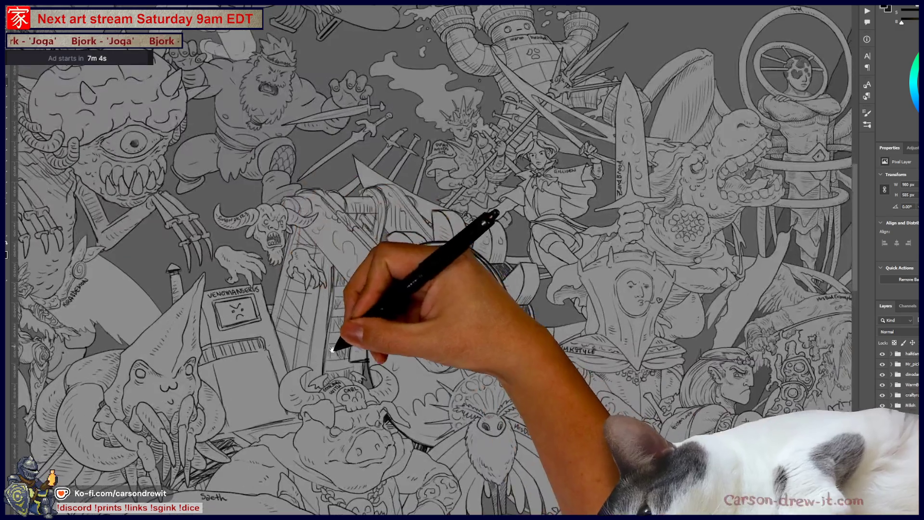
Step: Zoom the canvas in on the central gear wheel and the characters surrounding it
scroll(490, 223, up, 3)
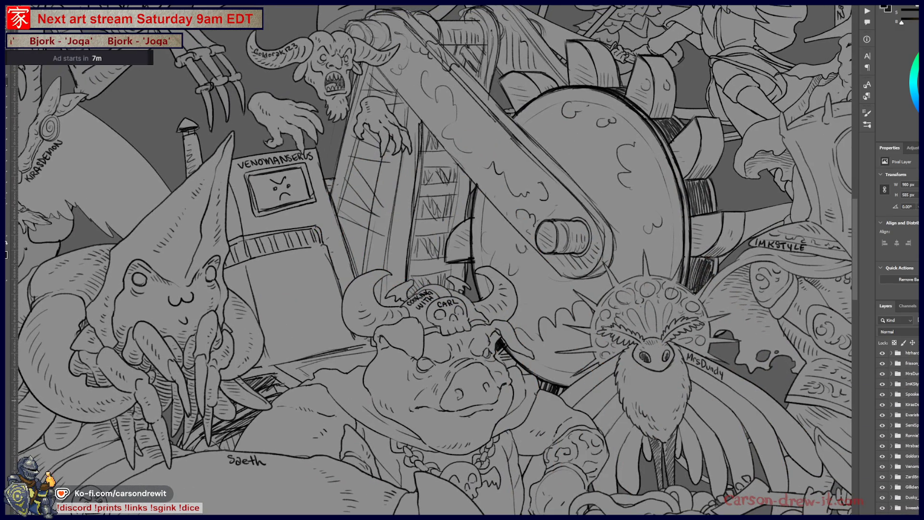
scroll(898, 428, up, 3)
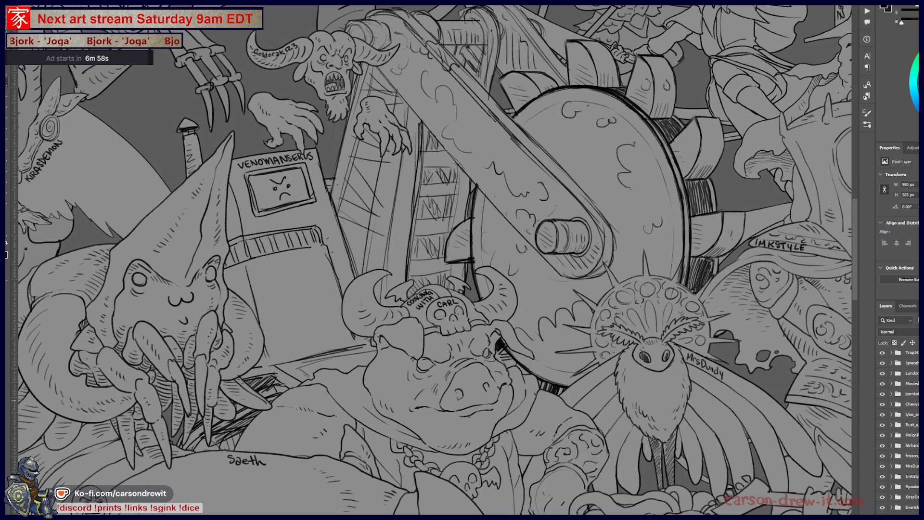
scroll(898, 429, down, 2)
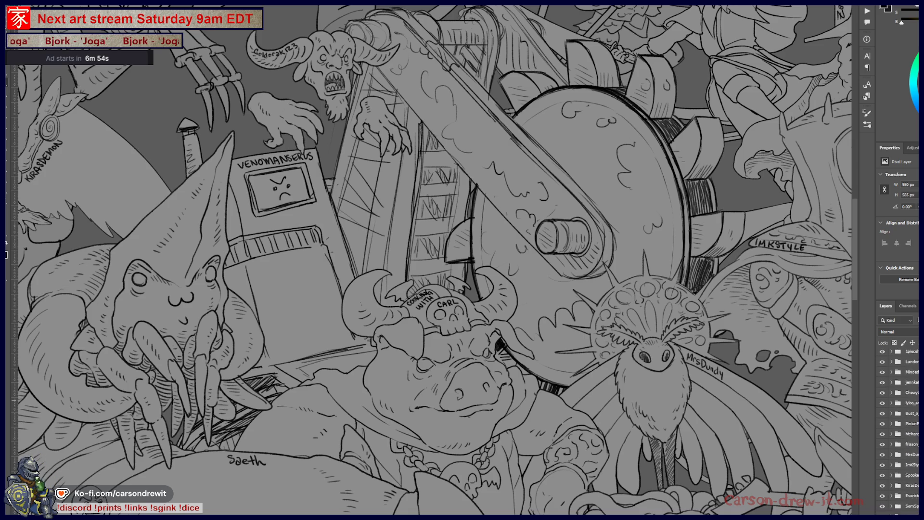
scroll(898, 429, up, 2)
scroll(898, 429, up, 6)
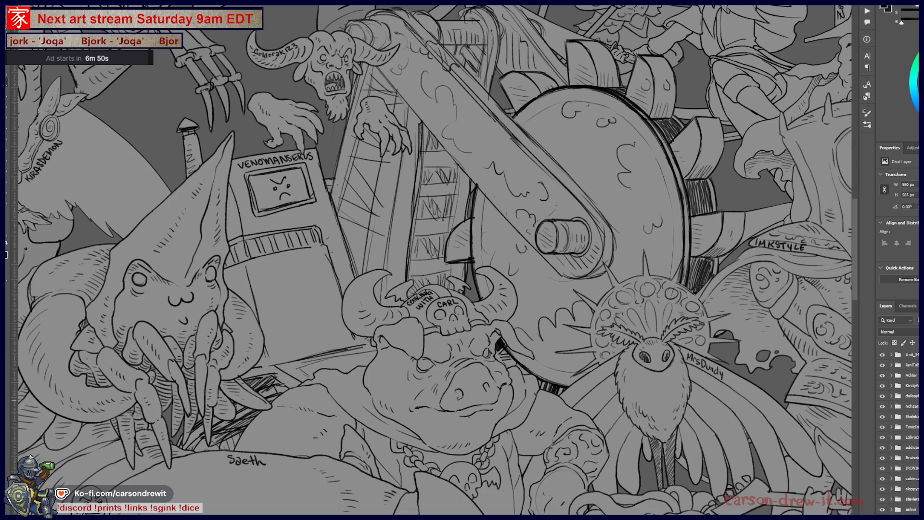
scroll(898, 429, down, 3)
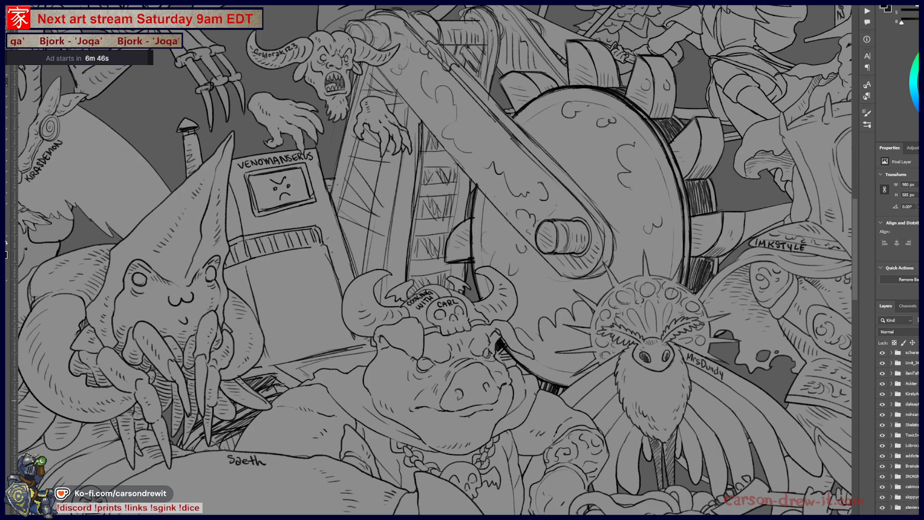
scroll(898, 428, down, 4)
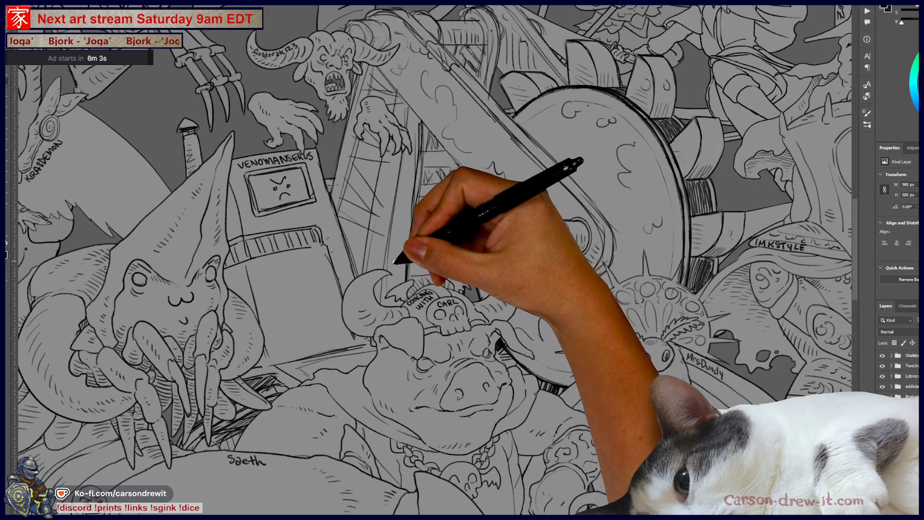
scroll(396, 261, down, 4)
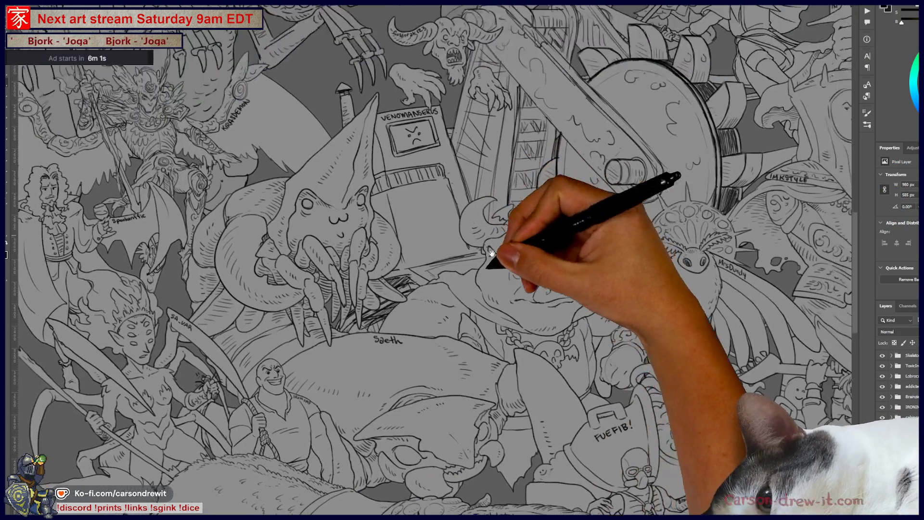
drag(491, 252, 418, 247)
scroll(418, 247, up, 3)
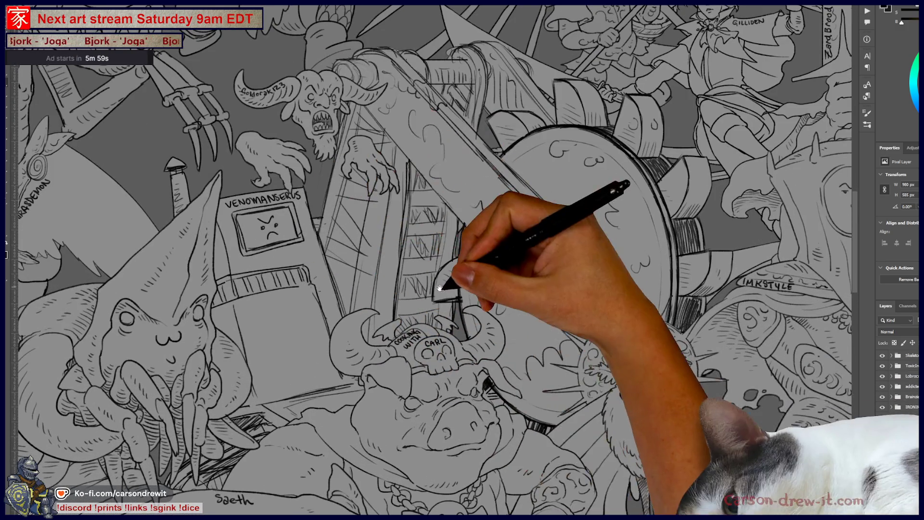
drag(496, 306, 518, 330)
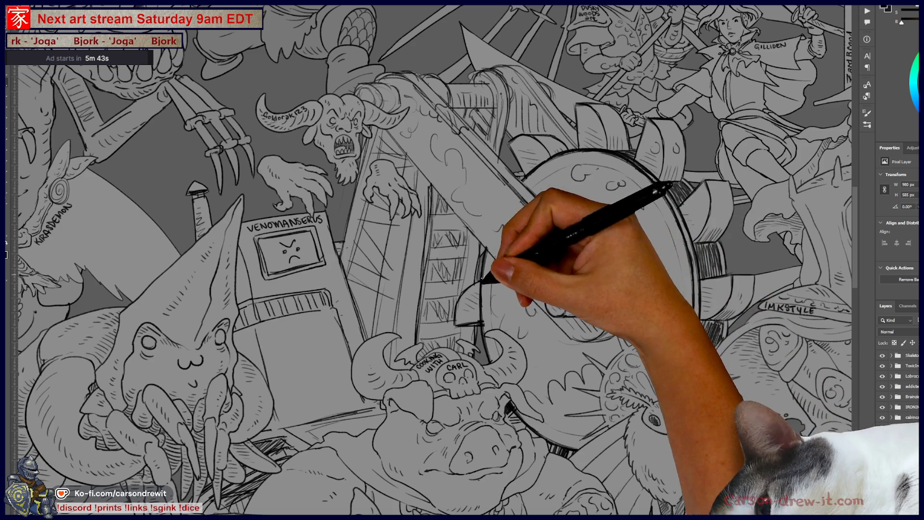
mouse_move(594, 332)
mouse_down()
mouse_move(545, 368)
mouse_move(526, 264)
mouse_move(525, 280)
mouse_up()
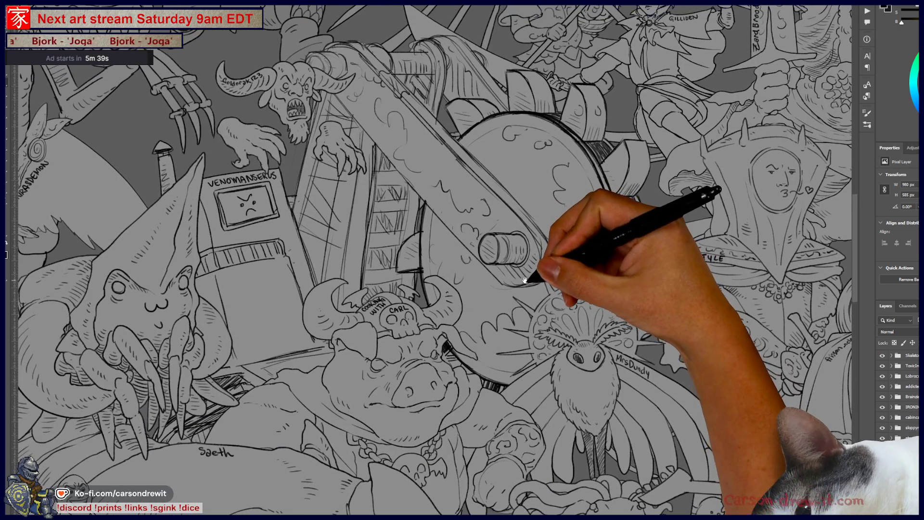
scroll(898, 433, down, 3)
scroll(898, 433, down, 4)
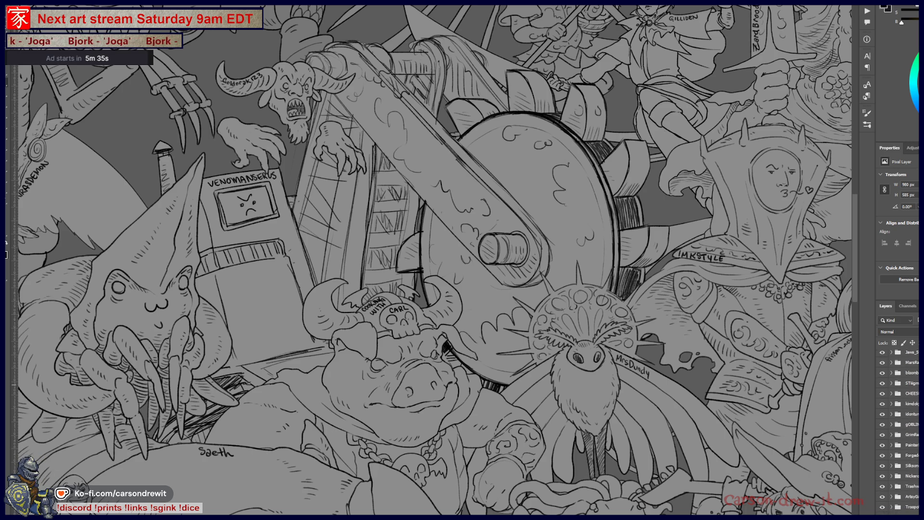
Step: Select the Goldora character group in the Layers panel and hide it
scroll(898, 429, down, 4)
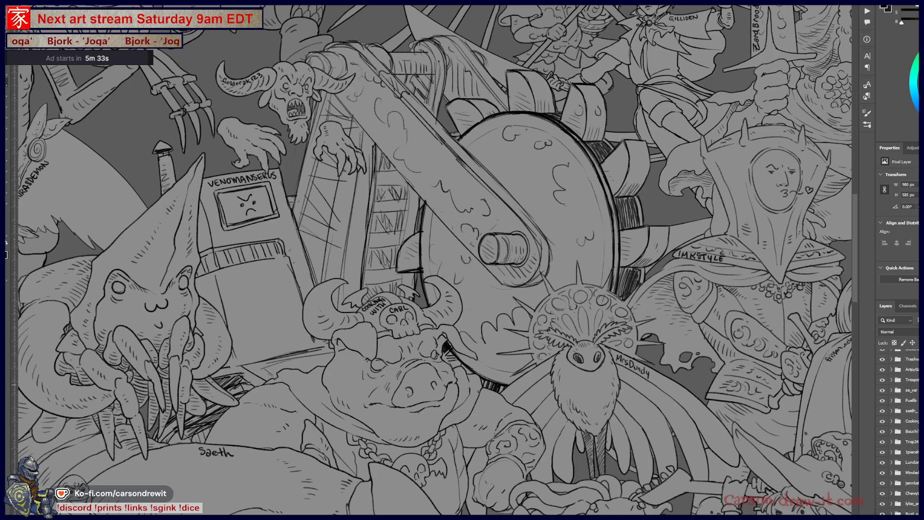
scroll(898, 428, down, 3)
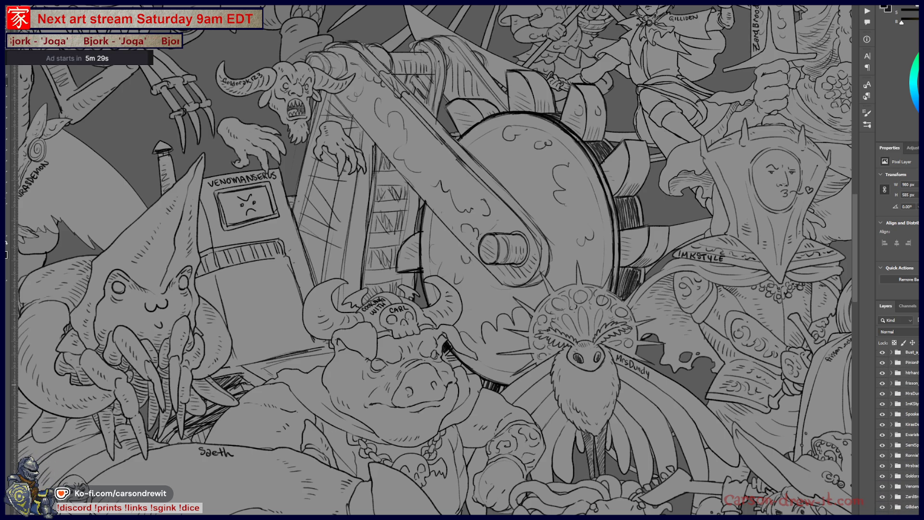
click(910, 476)
scroll(898, 433, up, 10)
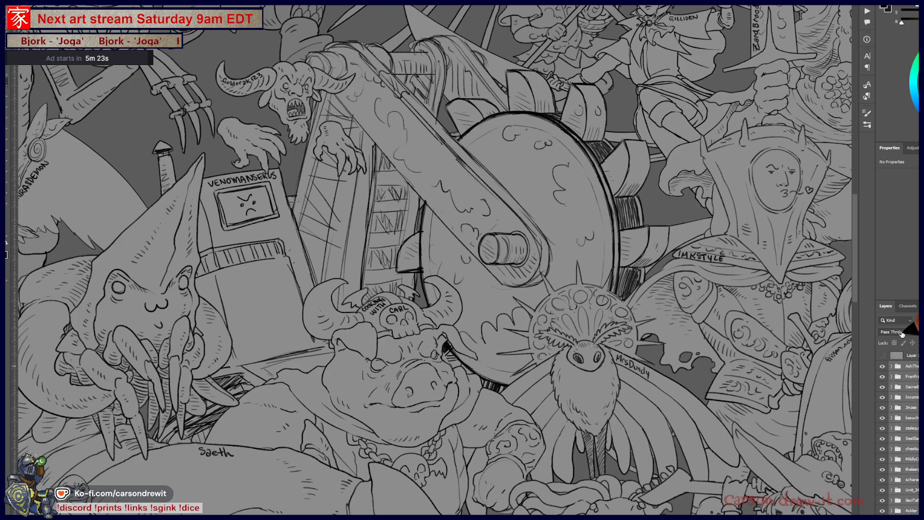
key(ctrl+z)
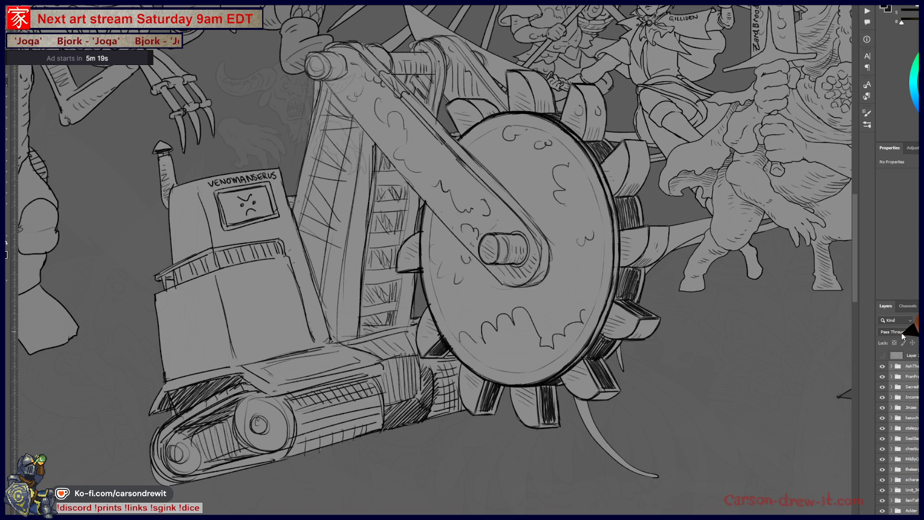
Step: Hide the remaining character groups, Nilloh through KaseyS, leaving only the machine
scroll(898, 433, down, 5)
scroll(898, 433, down, 5)
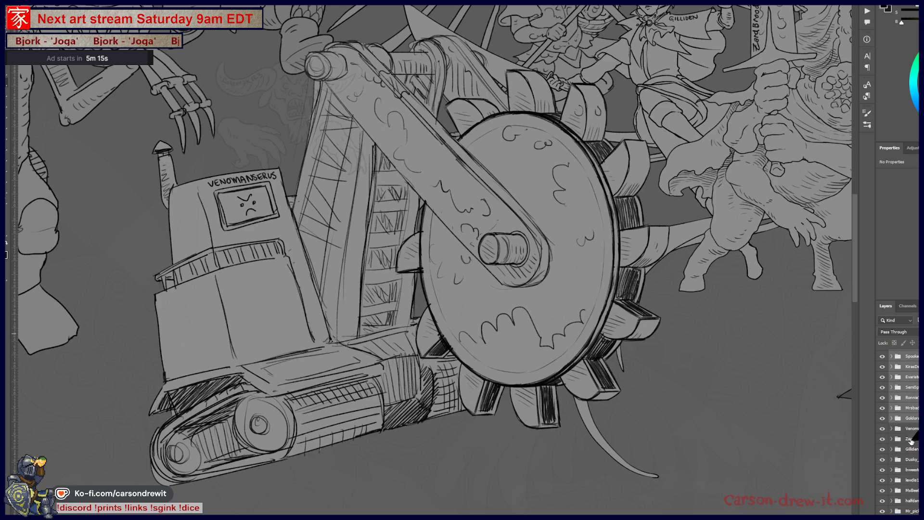
scroll(911, 441, down, 5)
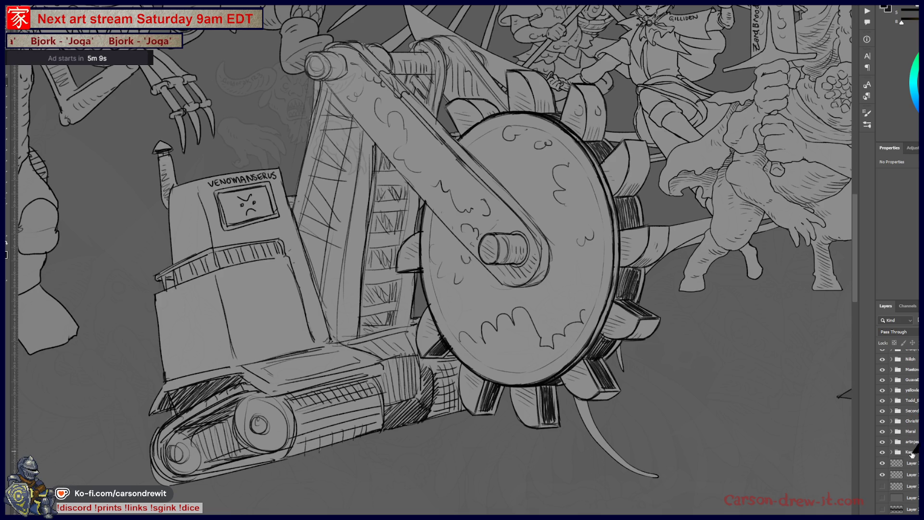
shift+click(912, 452)
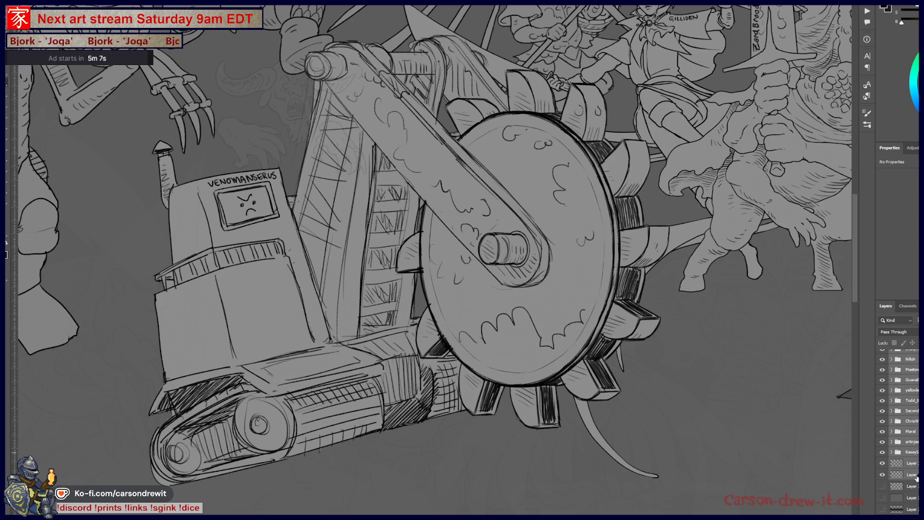
scroll(900, 433, up, 5)
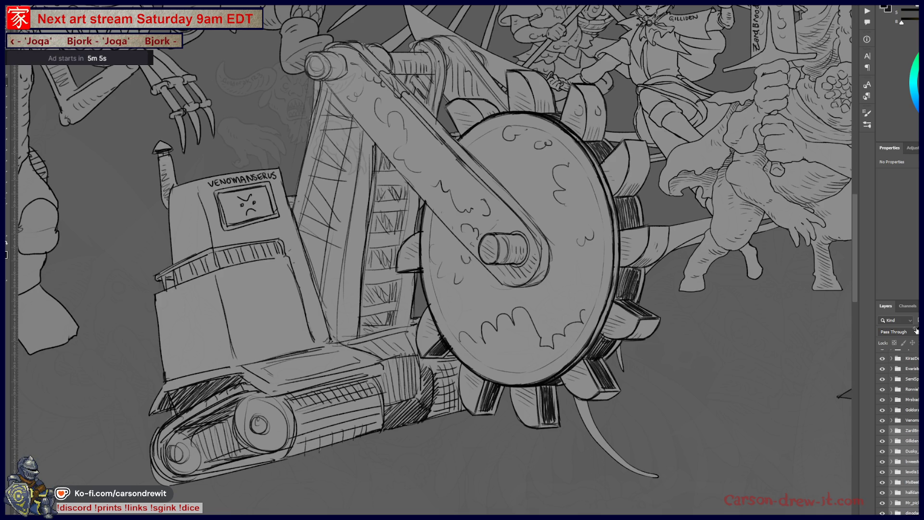
key(ctrl+comma)
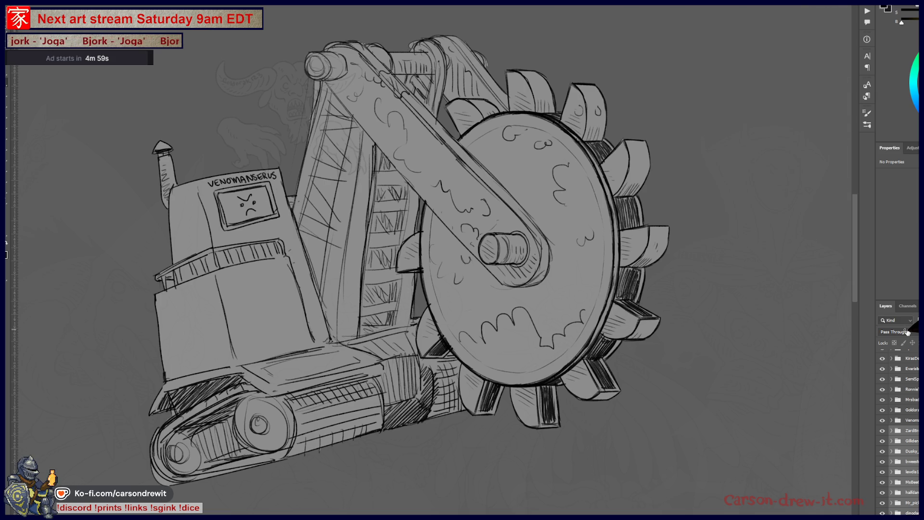
Step: Fade the VENOMANSERUS machine line art by lowering its opacity with the 5 key
scroll(506, 310, up, 3)
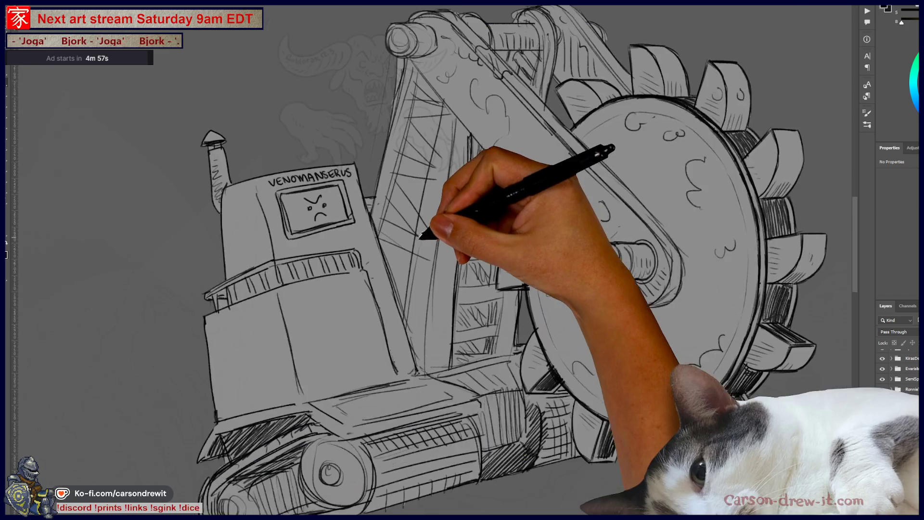
scroll(421, 234, down, 2)
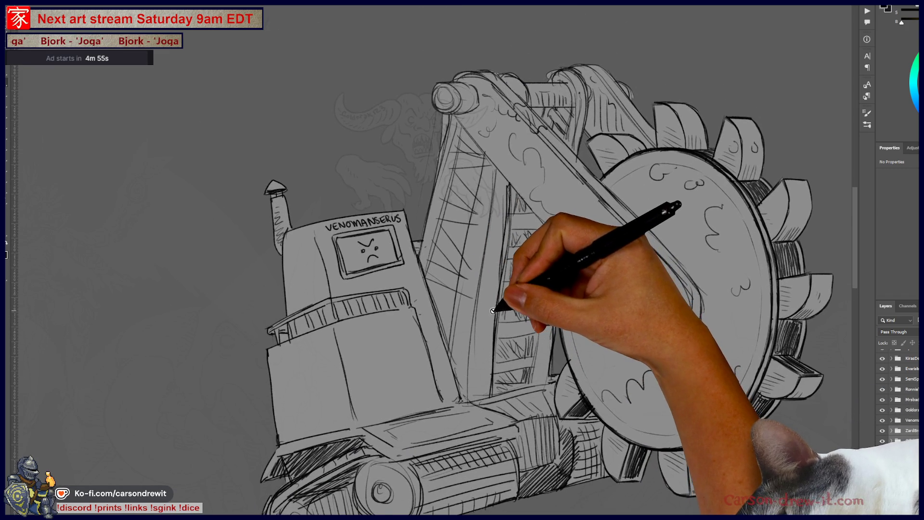
scroll(493, 310, down, 4)
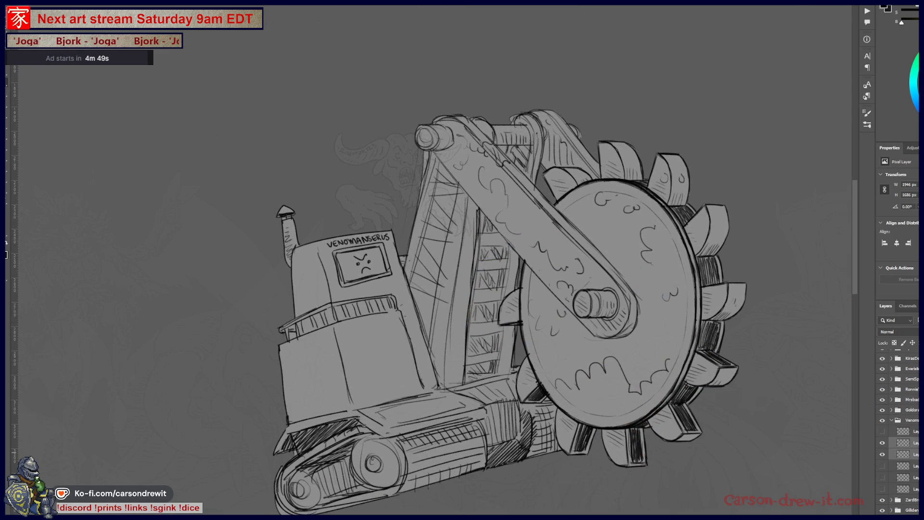
key(5)
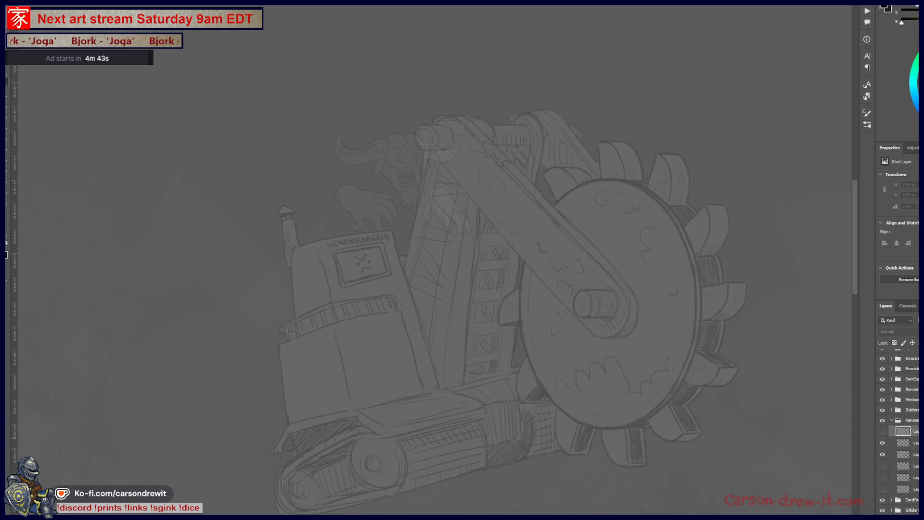
Step: Ink the curved ledge from the hook across the robot's front with a double outline and right-end hatch marks
scroll(243, 187, up, 3)
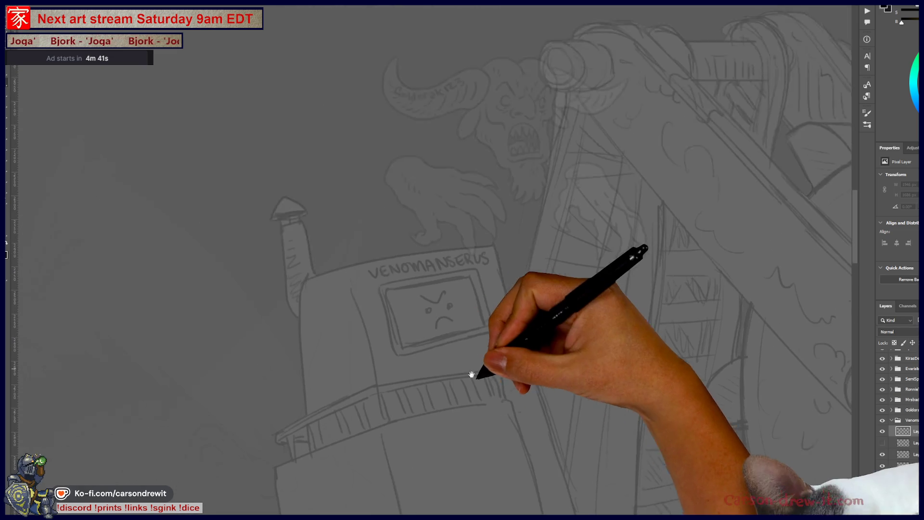
scroll(433, 359, up, 2)
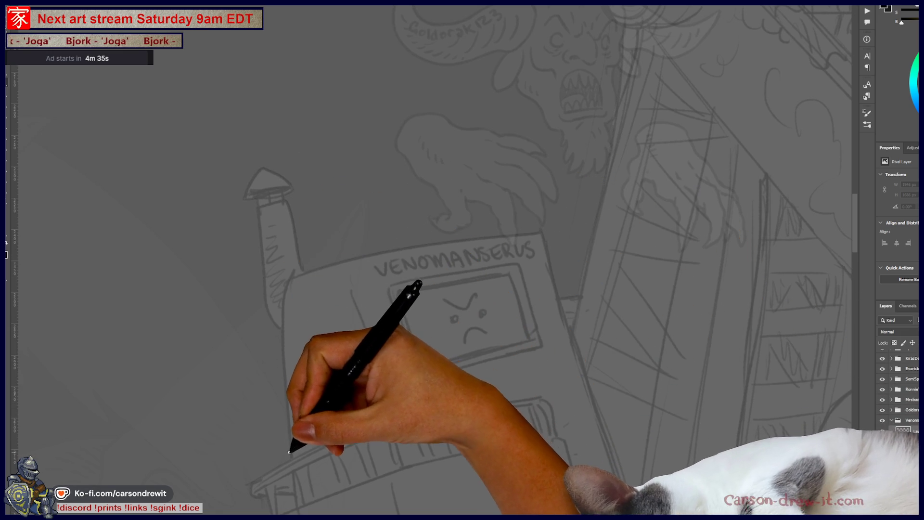
drag(348, 423, 360, 390)
drag(245, 361, 289, 288)
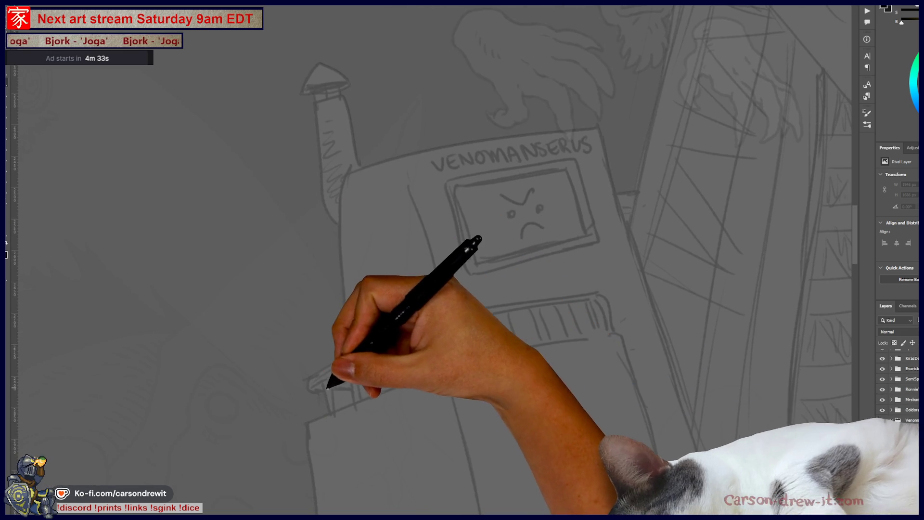
mouse_move(306, 380)
mouse_down()
mouse_move(363, 336)
mouse_move(424, 316)
mouse_move(496, 308)
mouse_up()
key(ctrl+z)
drag(310, 386, 404, 332)
key(ctrl+z)
mouse_move(310, 382)
mouse_down()
mouse_move(352, 346)
mouse_move(413, 320)
mouse_move(608, 288)
mouse_up()
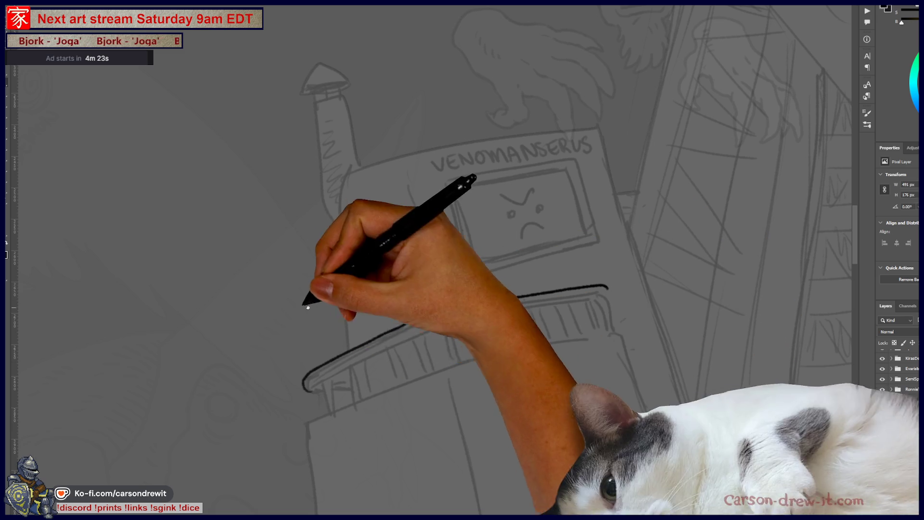
mouse_move(310, 383)
mouse_down()
mouse_move(454, 313)
mouse_move(595, 297)
mouse_up()
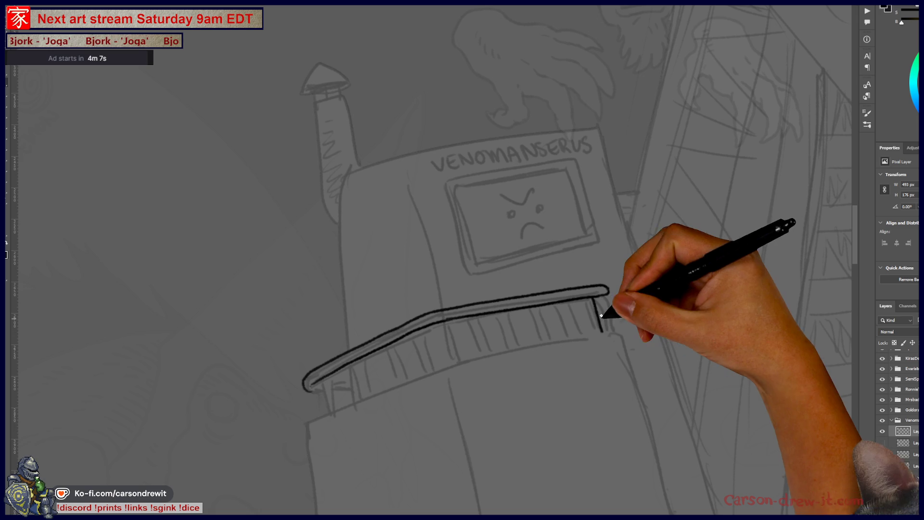
drag(601, 313, 604, 332)
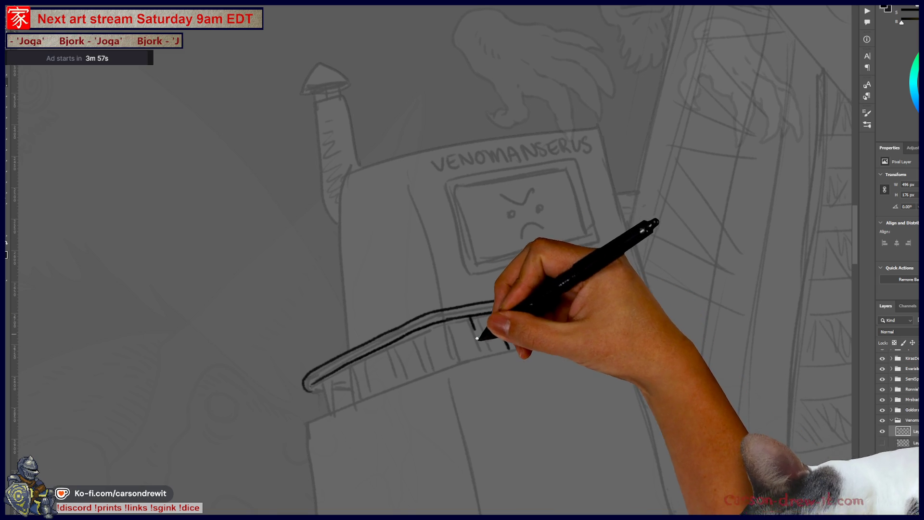
Step: Ink a row of vertical fence posts under the curved railing, working right to left
drag(476, 322, 483, 355)
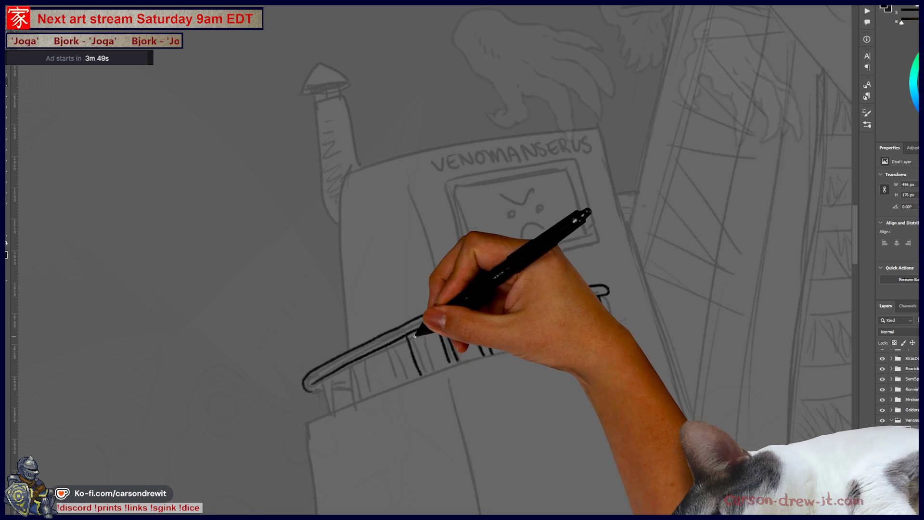
drag(378, 351, 385, 371)
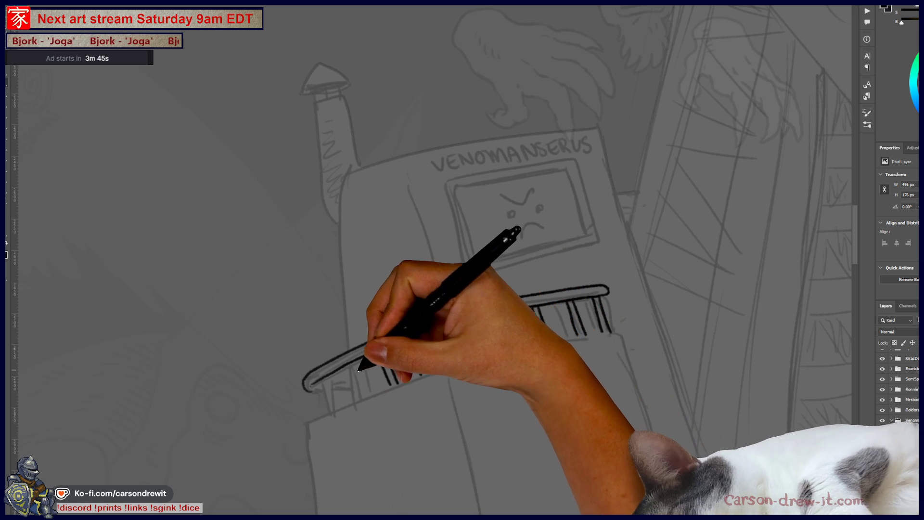
drag(353, 364, 359, 398)
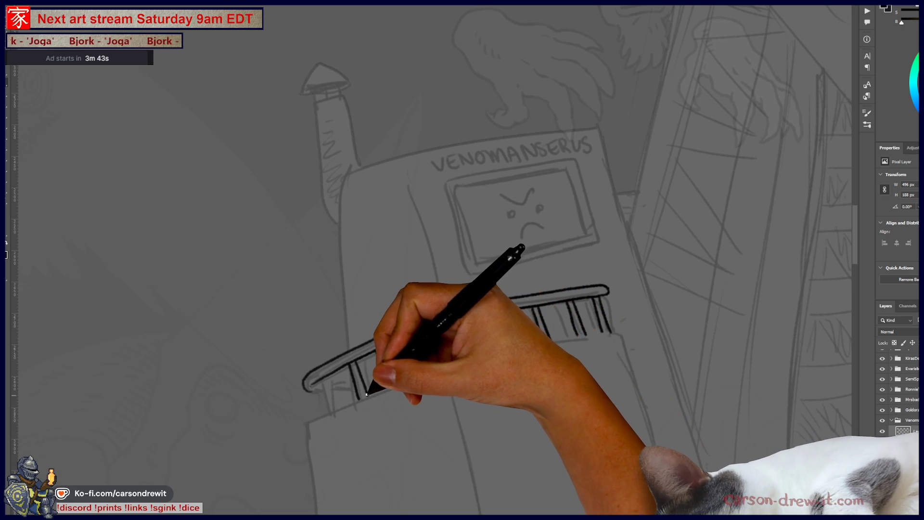
drag(318, 384, 338, 408)
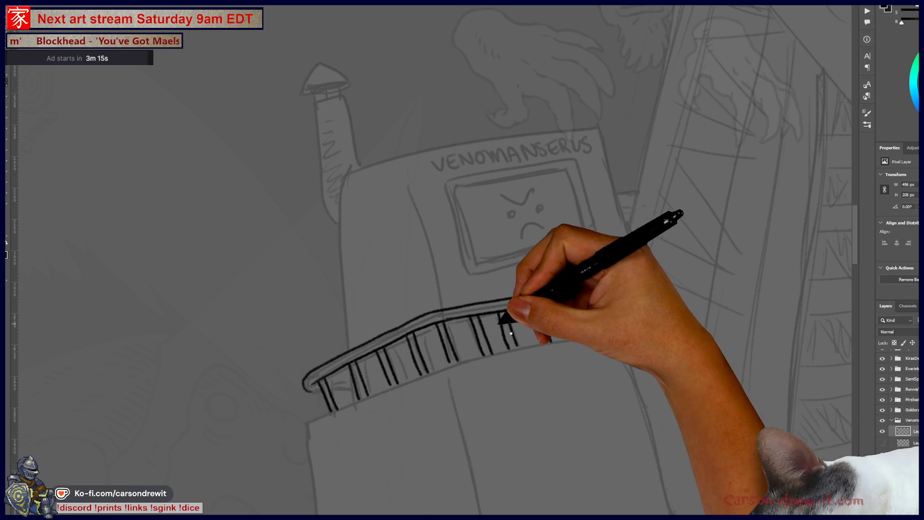
scroll(167, 338, down, 5)
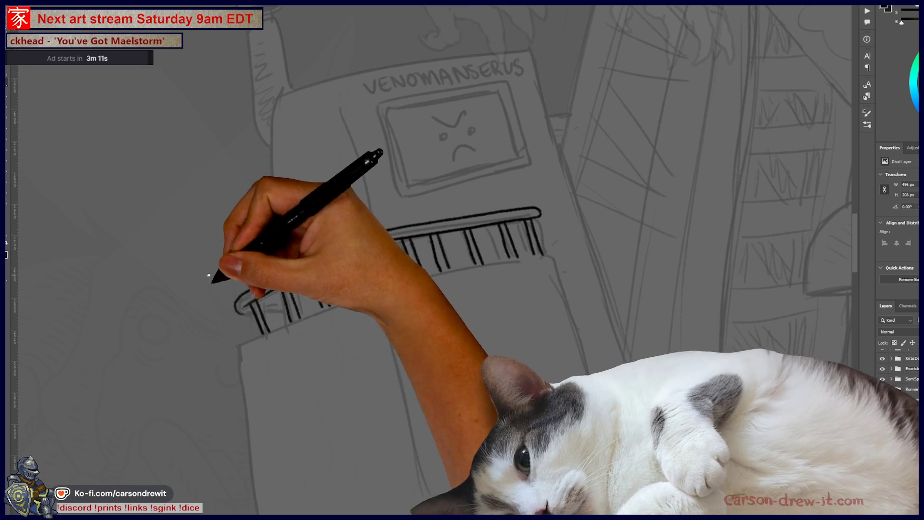
Step: Ink the left railing posts and the railing's bottom edge across to the right
drag(284, 294, 291, 319)
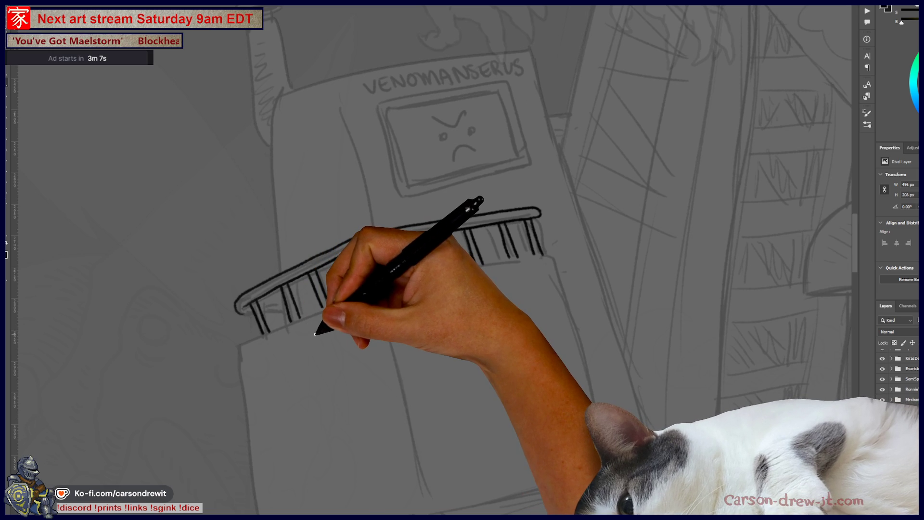
scroll(289, 327, down, 3)
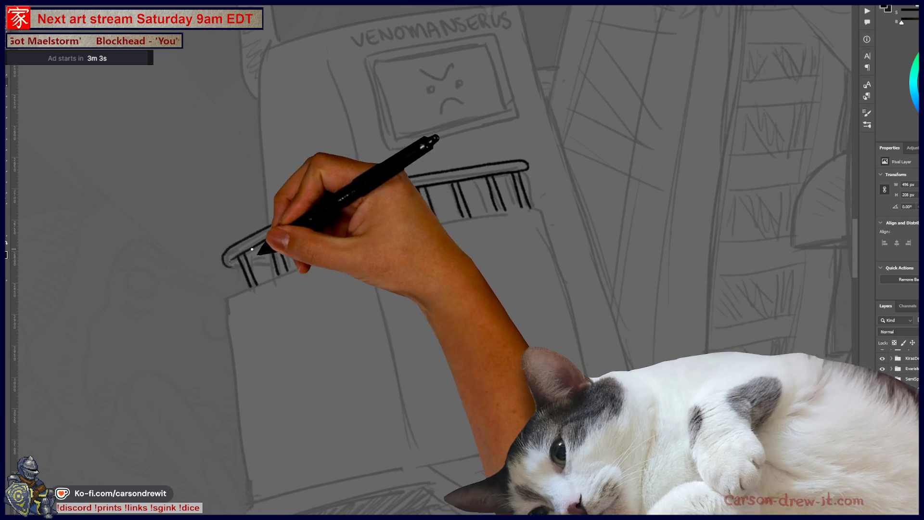
mouse_move(243, 288)
mouse_down()
mouse_move(386, 231)
mouse_move(405, 233)
mouse_up()
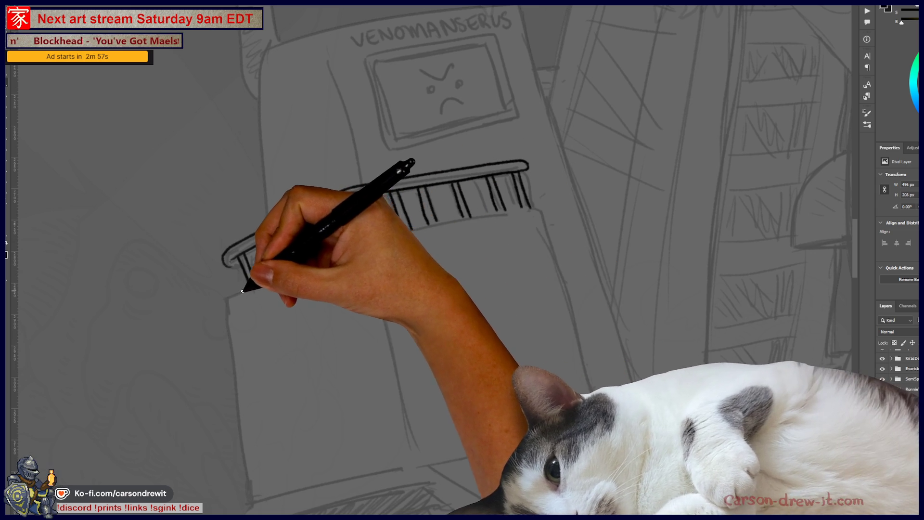
mouse_move(351, 248)
mouse_down()
mouse_move(423, 221)
mouse_move(392, 233)
mouse_move(433, 228)
mouse_move(413, 223)
mouse_move(424, 217)
mouse_move(537, 208)
mouse_up()
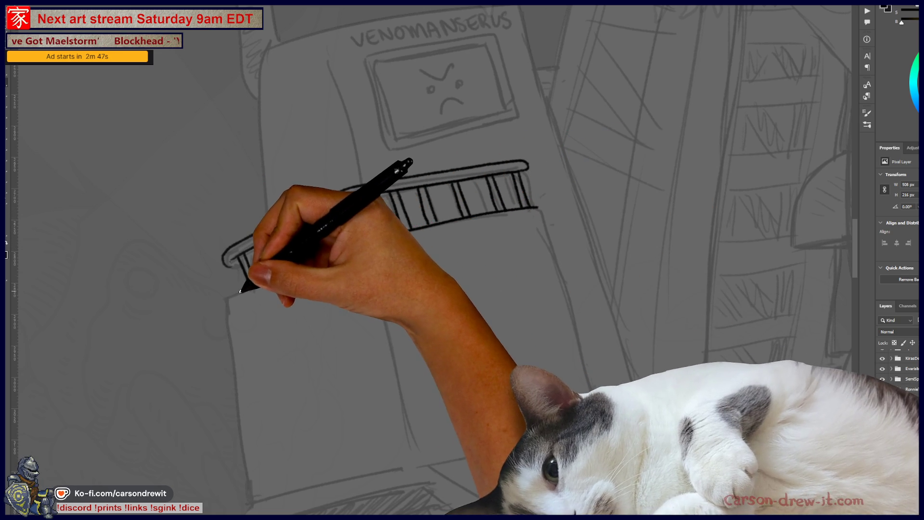
Step: Ink the lower body's left end post and side lines below the railing, redrawing the right side to length
drag(240, 292, 246, 345)
drag(240, 296, 264, 496)
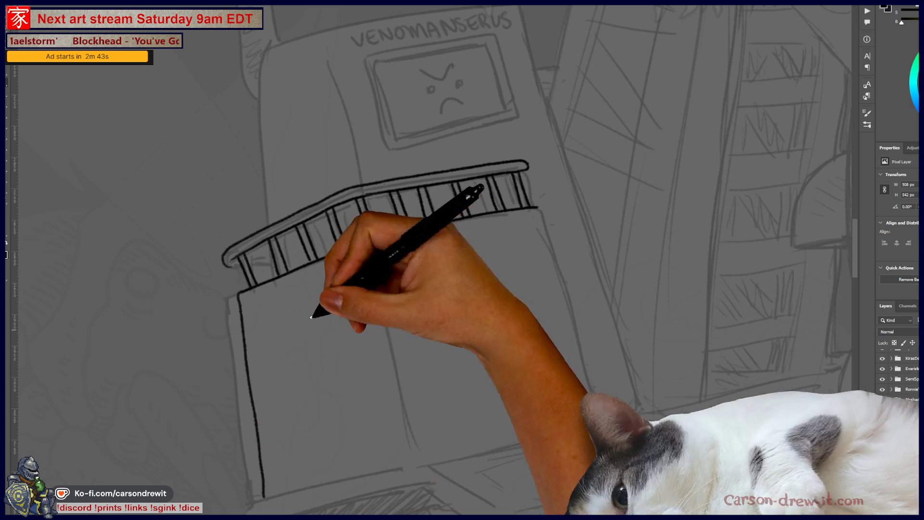
drag(369, 253, 421, 460)
drag(538, 208, 575, 366)
key(ctrl+z)
mouse_move(539, 208)
mouse_down()
mouse_move(568, 262)
mouse_move(608, 424)
mouse_up()
key(ctrl+z)
drag(540, 208, 597, 418)
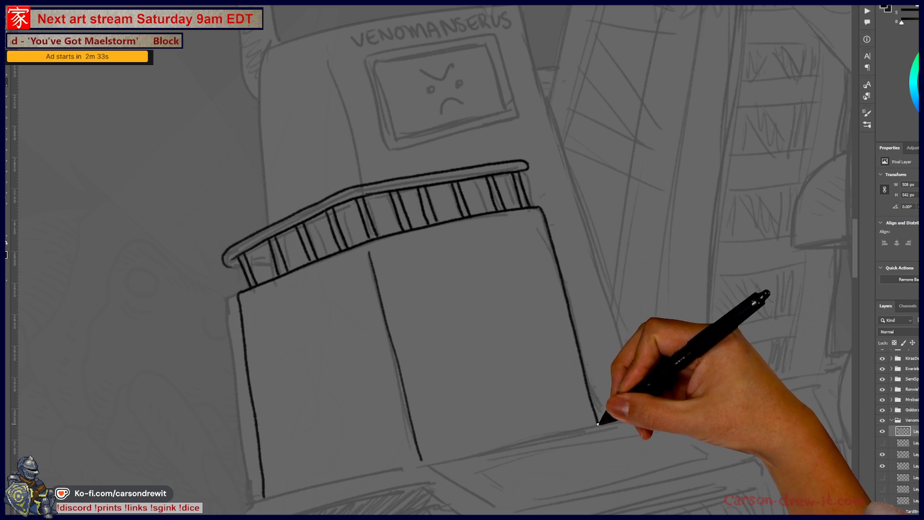
mouse_move(570, 286)
mouse_down()
mouse_move(615, 202)
mouse_move(631, 341)
mouse_move(613, 368)
mouse_move(532, 355)
mouse_up()
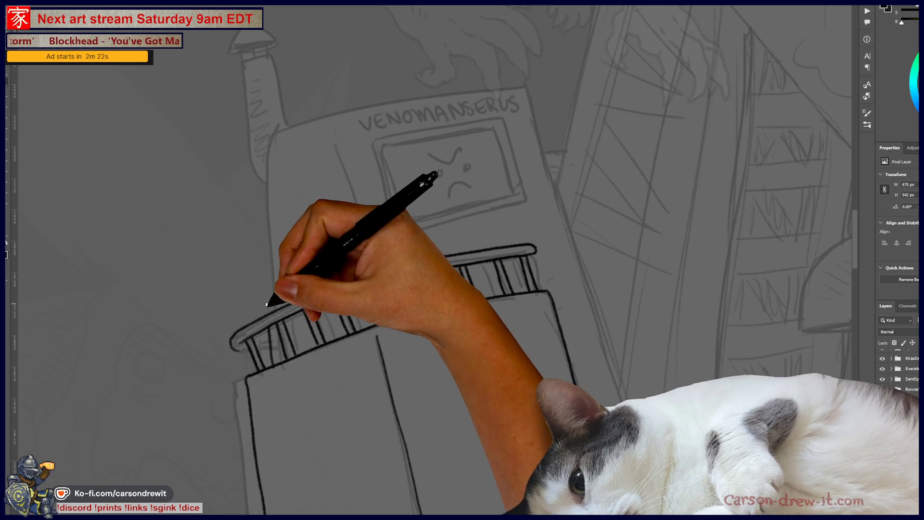
mouse_move(266, 313)
mouse_down()
mouse_move(260, 136)
mouse_move(344, 113)
mouse_up()
Step: Ink the upper box's left edge and front vertical edge, redoing strokes as needed
key(ctrl+z)
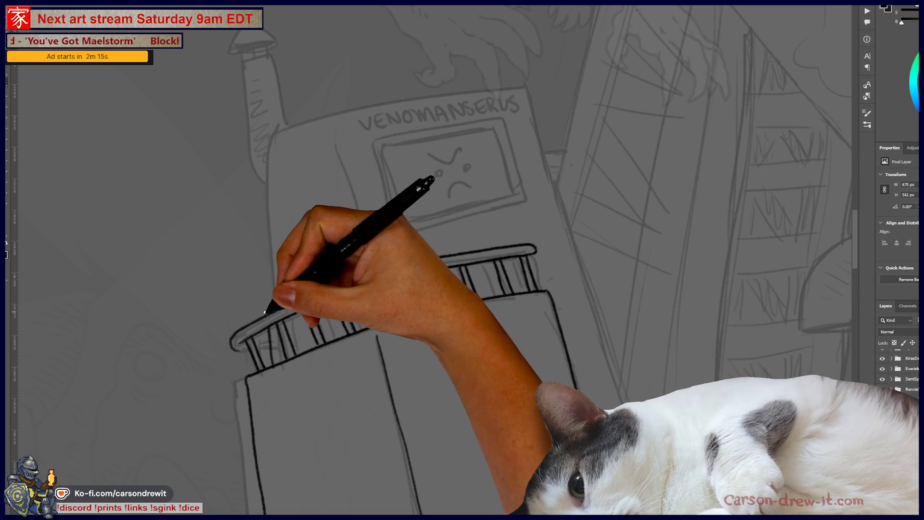
mouse_move(270, 285)
mouse_down()
mouse_move(257, 210)
mouse_move(262, 165)
mouse_move(330, 115)
mouse_up()
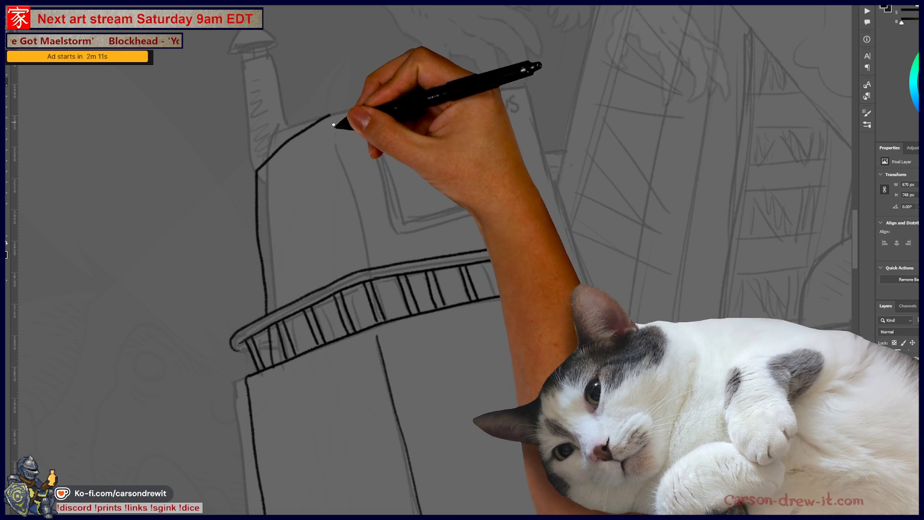
drag(334, 127, 357, 258)
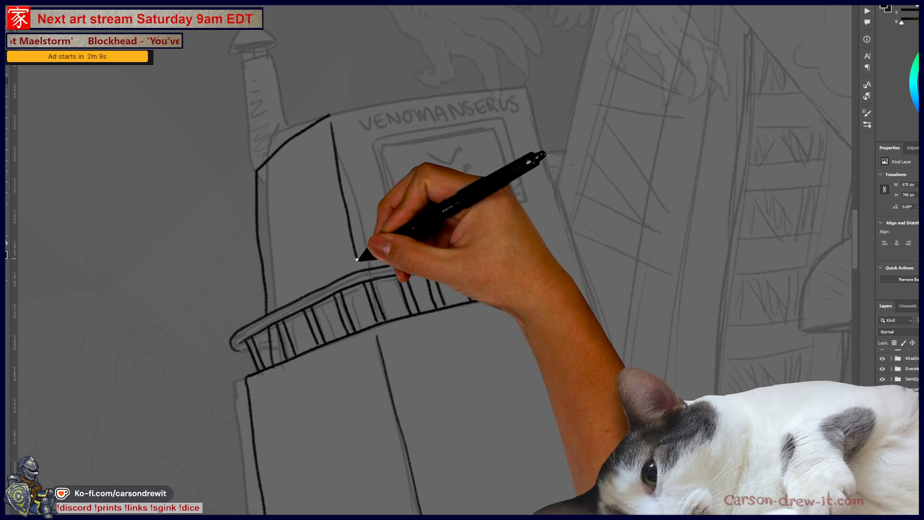
key(ctrl+z)
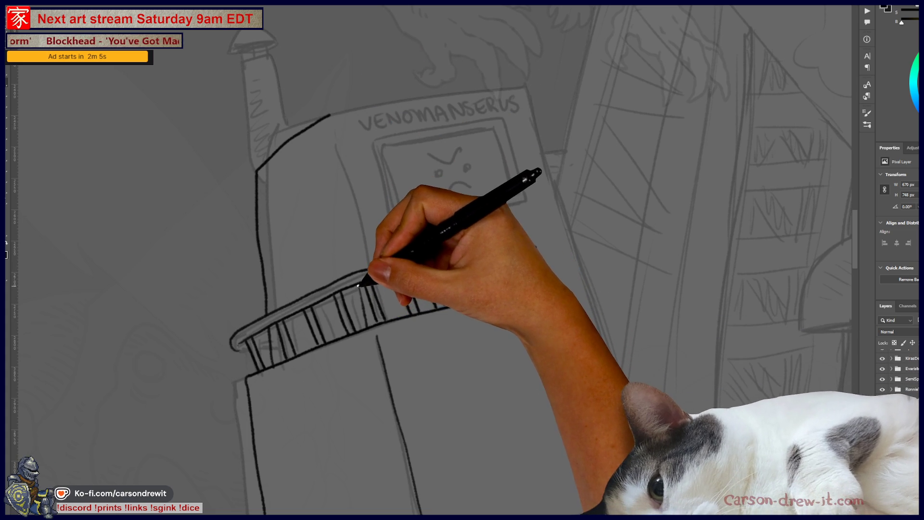
mouse_move(354, 263)
mouse_down()
mouse_move(332, 120)
mouse_move(429, 93)
mouse_up()
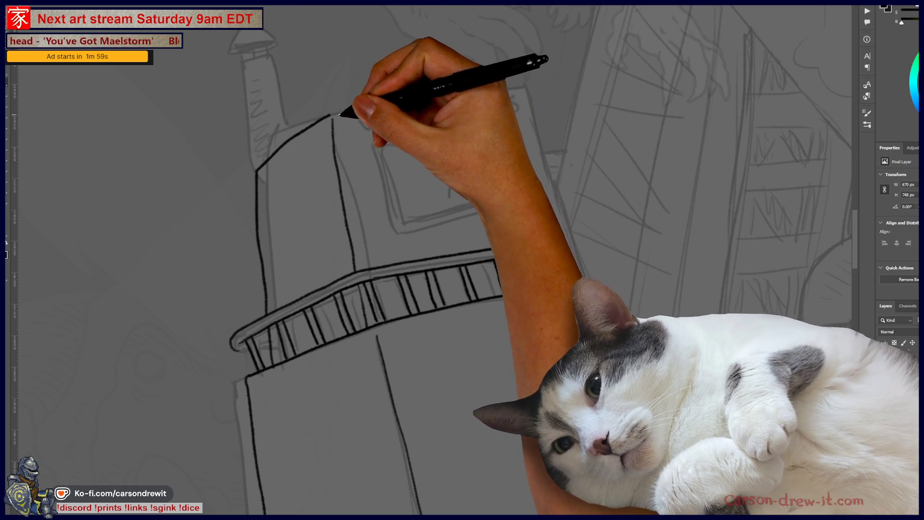
key(ctrl)
Step: Ink the upper box's top edge and its right edge down to the railing
mouse_move(336, 113)
mouse_down()
mouse_move(407, 99)
mouse_move(529, 95)
mouse_up()
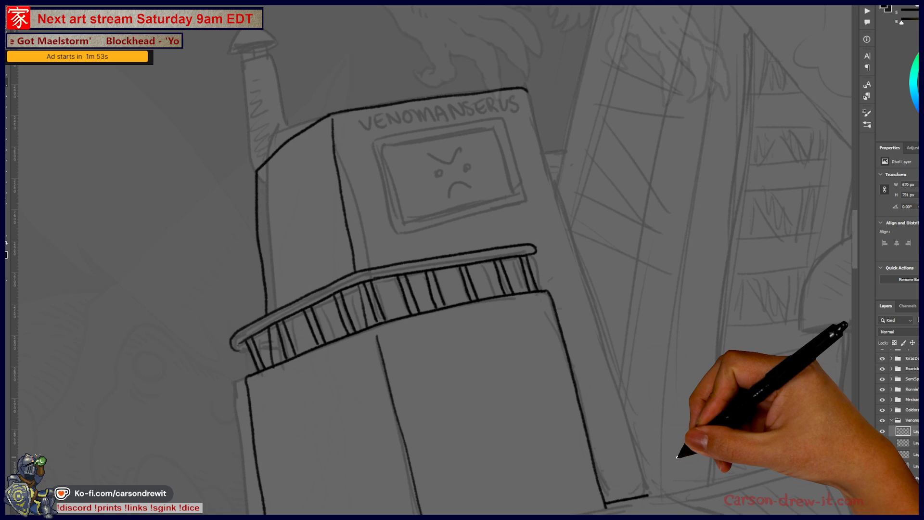
drag(459, 256, 415, 230)
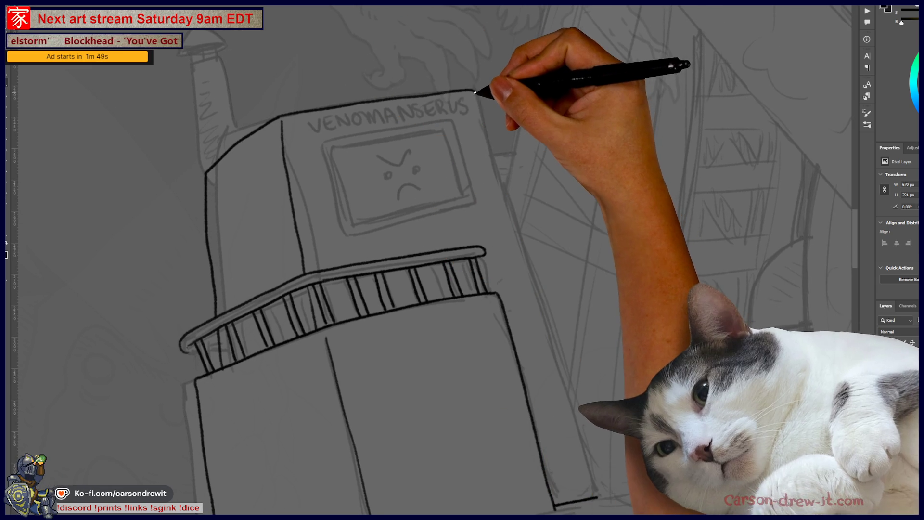
drag(475, 92, 543, 345)
key(ctrl+z)
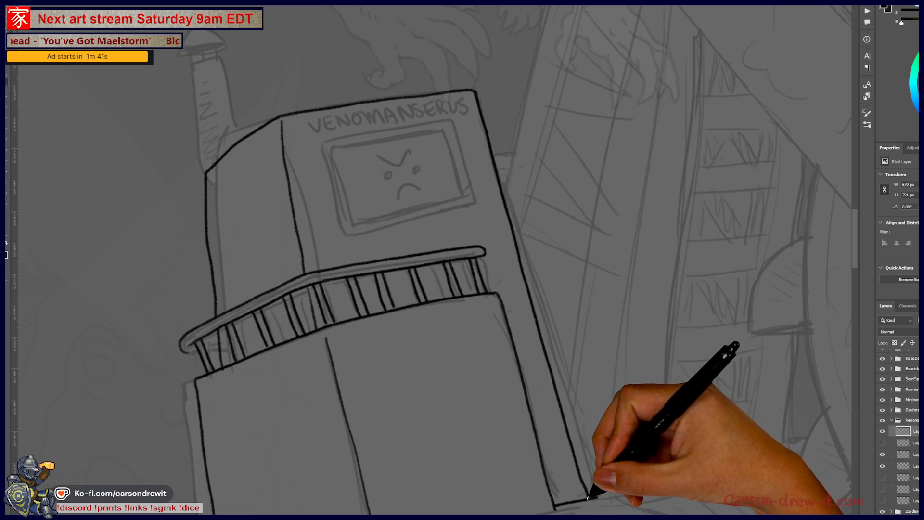
key(ctrl+z)
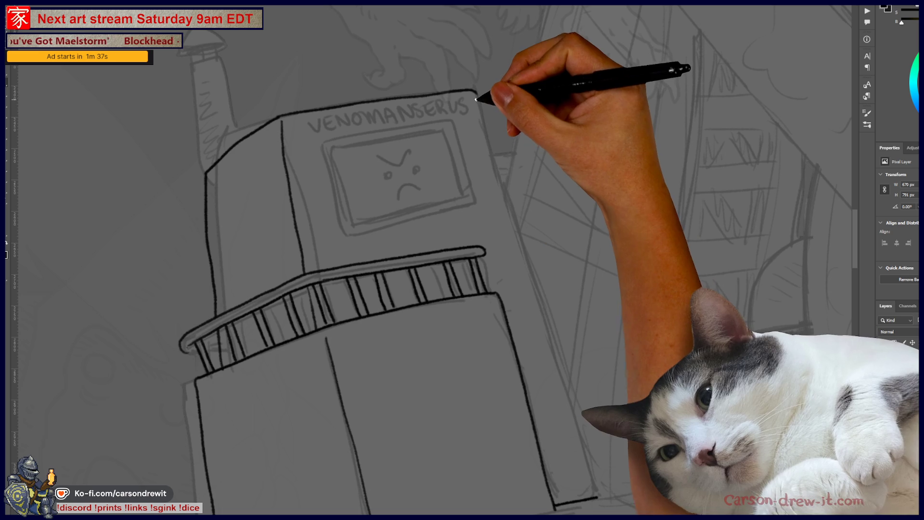
drag(530, 275, 570, 399)
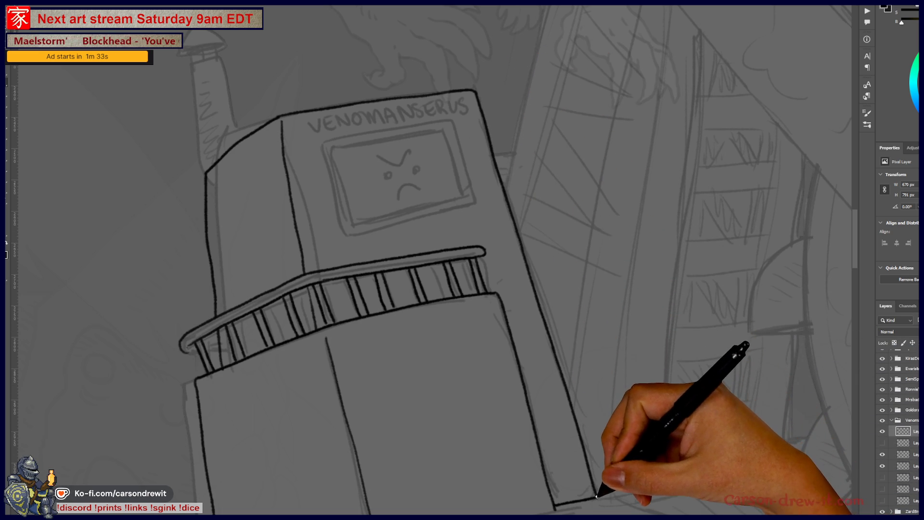
scroll(471, 93, down, 2)
scroll(371, 97, up, 5)
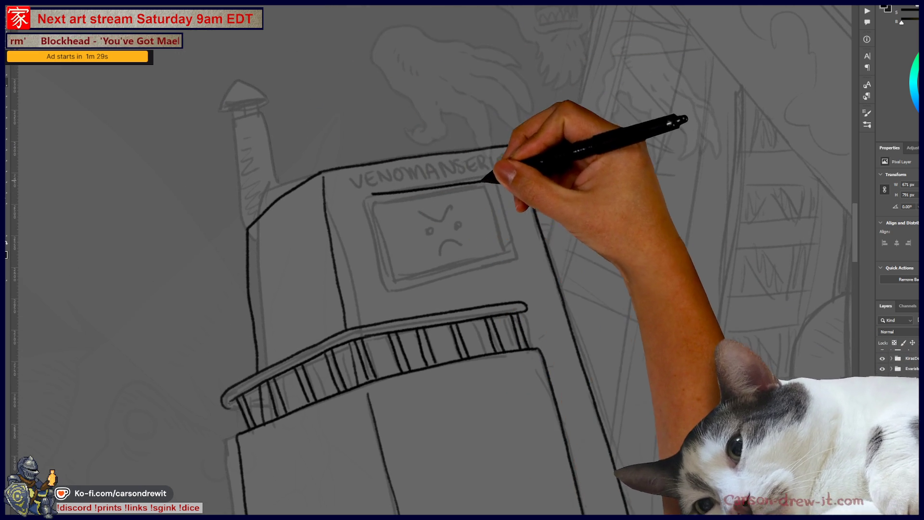
Step: Ink the screen frame's top and left edges beneath the lettering
drag(363, 197, 489, 176)
drag(364, 197, 491, 175)
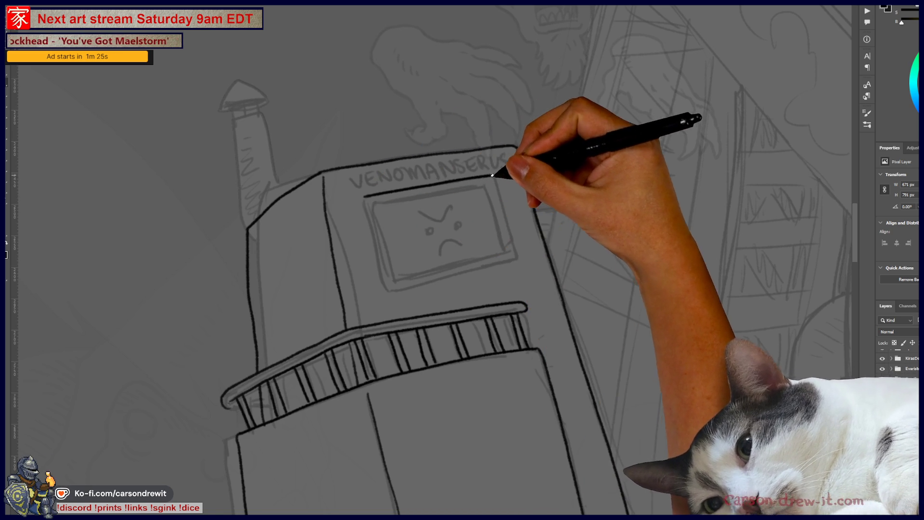
mouse_move(365, 198)
mouse_down()
mouse_move(384, 288)
mouse_move(436, 300)
mouse_move(404, 295)
mouse_move(483, 278)
mouse_up()
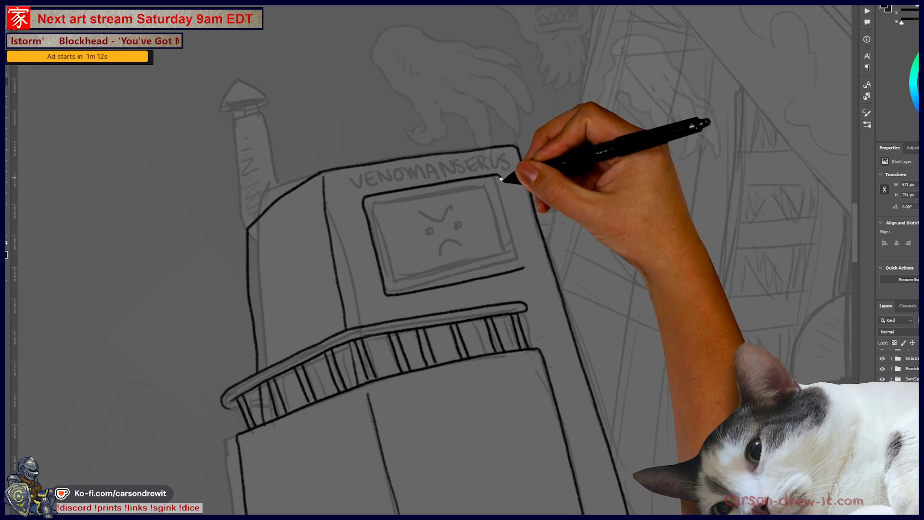
drag(503, 180, 508, 201)
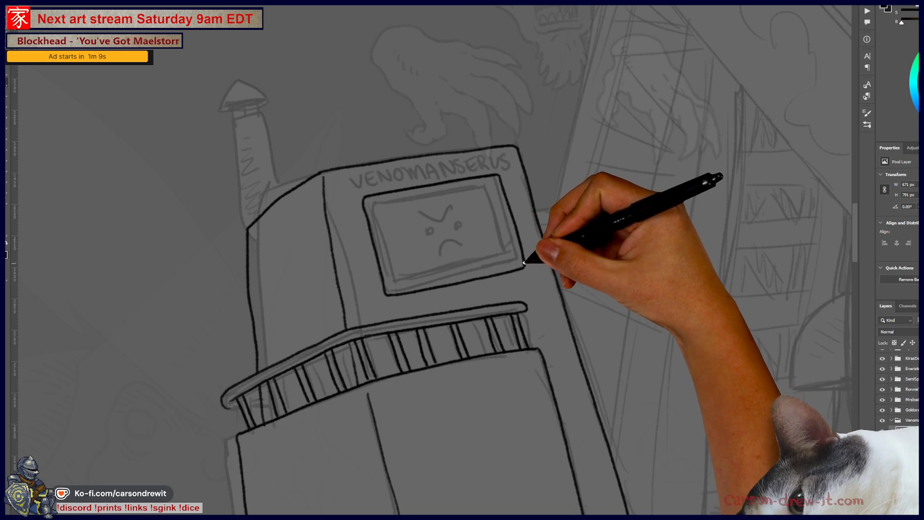
key(ctrl+z)
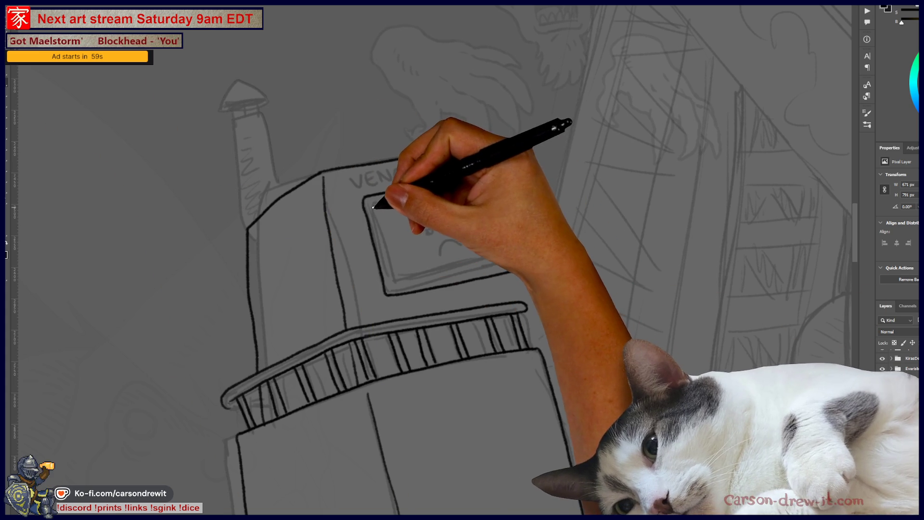
Step: Ink the VENOMANSERUS lettering and the screen's inner top, left, bottom and right edges
drag(404, 196, 498, 186)
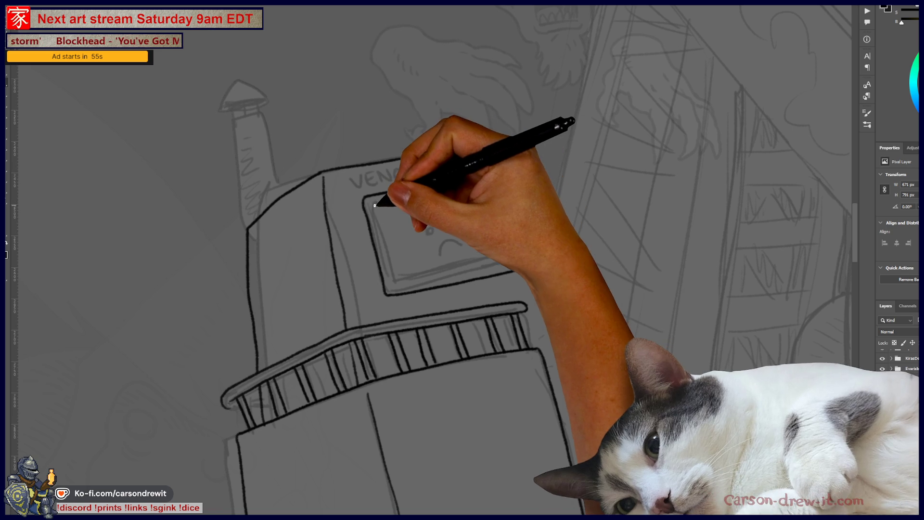
drag(375, 204, 487, 182)
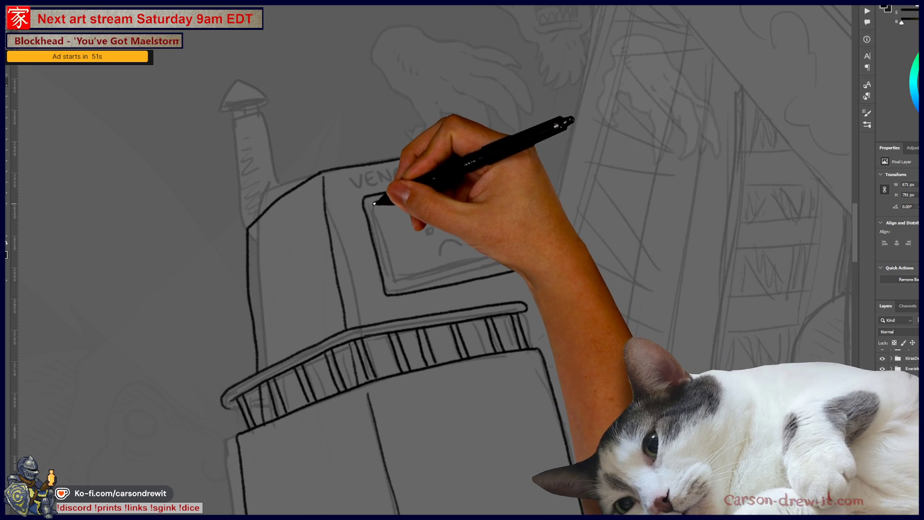
drag(375, 208, 389, 234)
drag(378, 196, 380, 236)
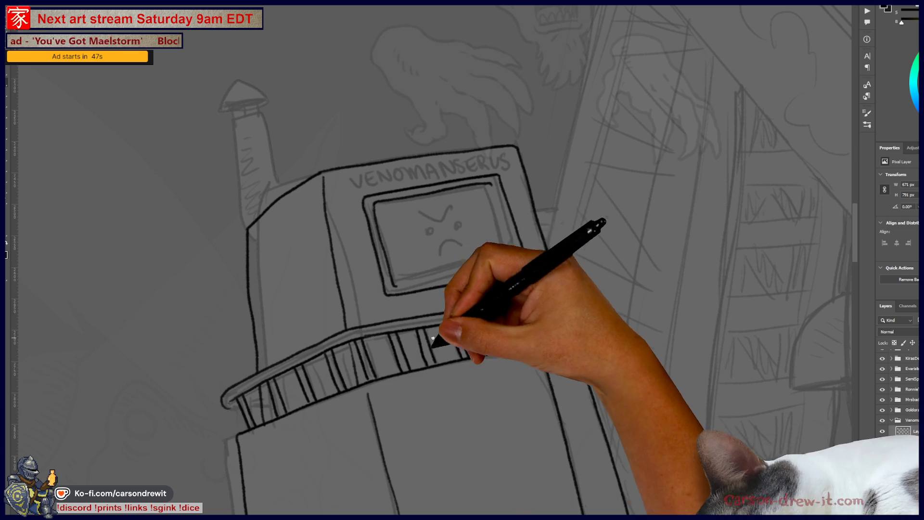
drag(397, 288, 456, 274)
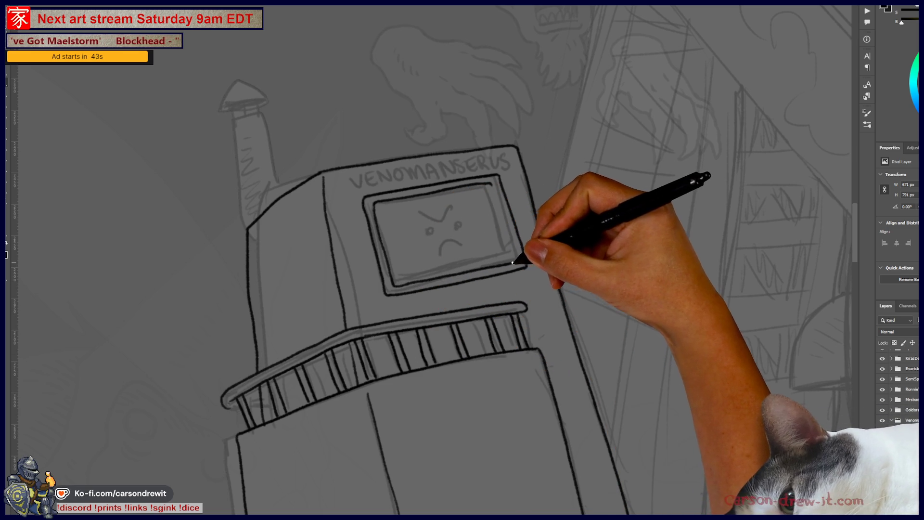
drag(503, 190, 509, 232)
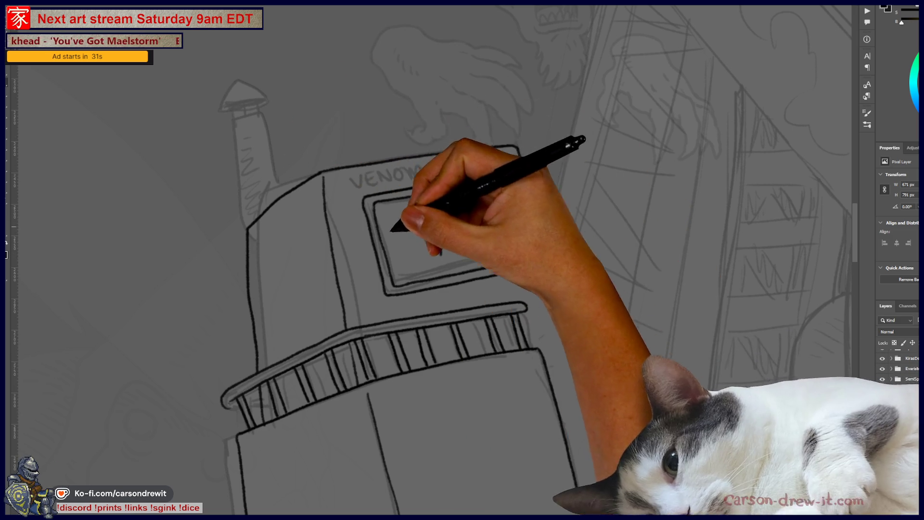
Step: Switch to the scores sheet document and zoom out to see the whole sheet
drag(402, 213, 485, 305)
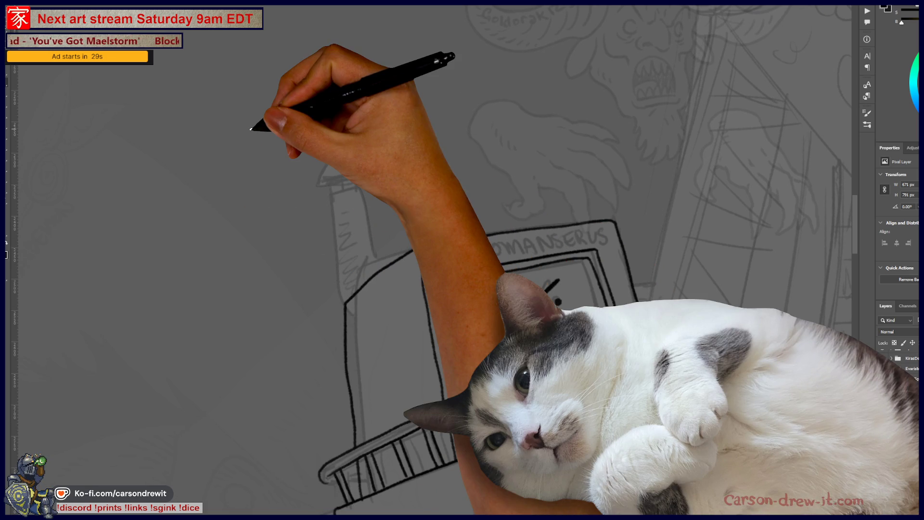
key(ctrl+Tab)
key(ctrl+minus)
key(ctrl+minus)
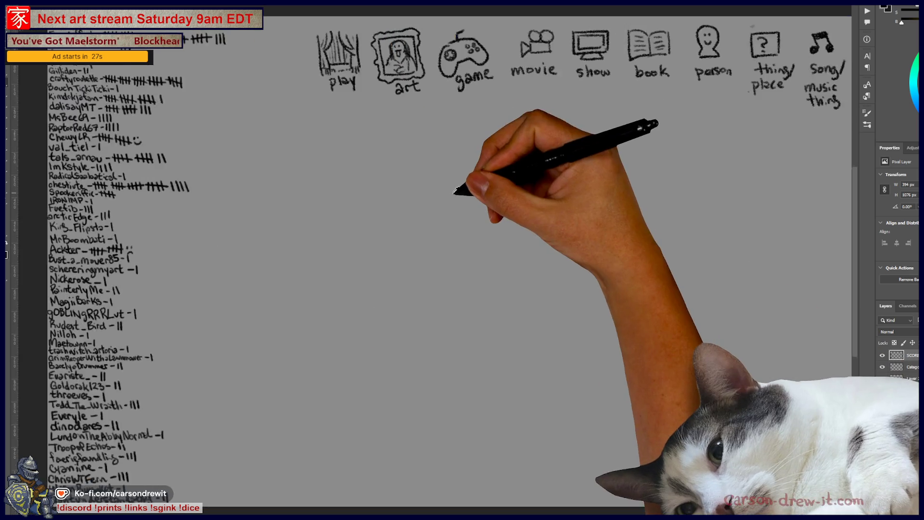
Step: Circle the game category icon and draw two blank answer lines below the icons
scroll(452, 207, up, 1)
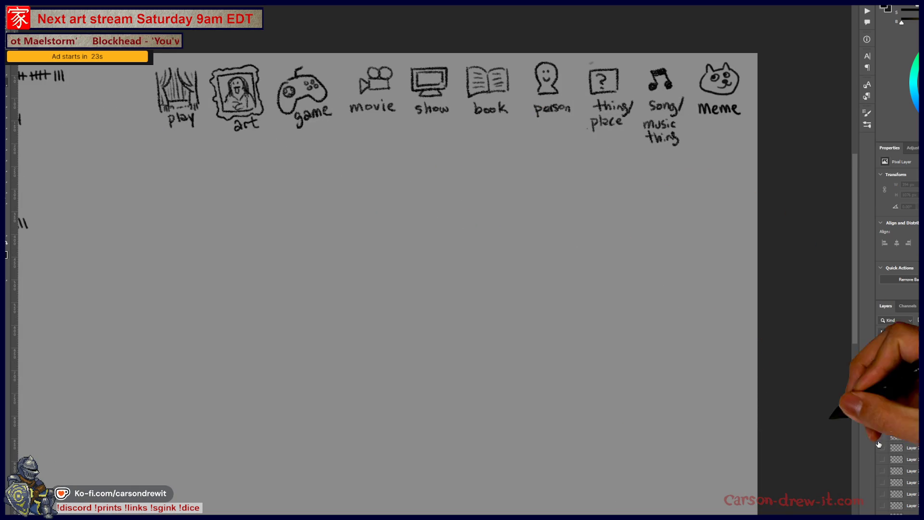
scroll(549, 303, up, 1)
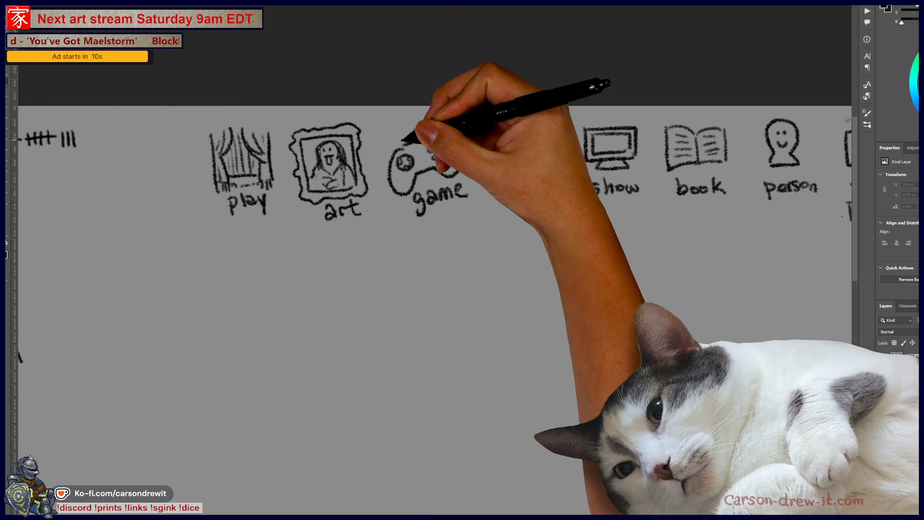
drag(403, 120, 370, 129)
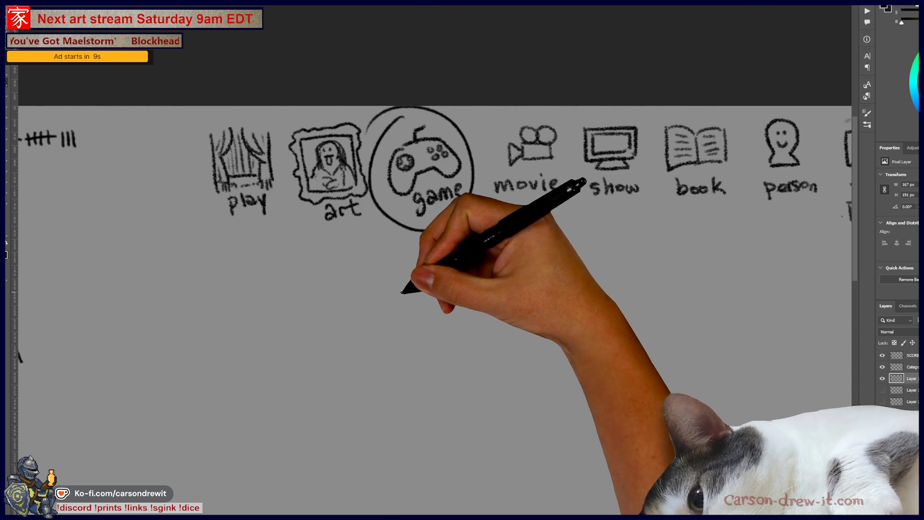
drag(436, 303, 433, 268)
drag(351, 246, 613, 238)
Step: Draw a box outline in the empty area below the answer lines
scroll(623, 237, down, 3)
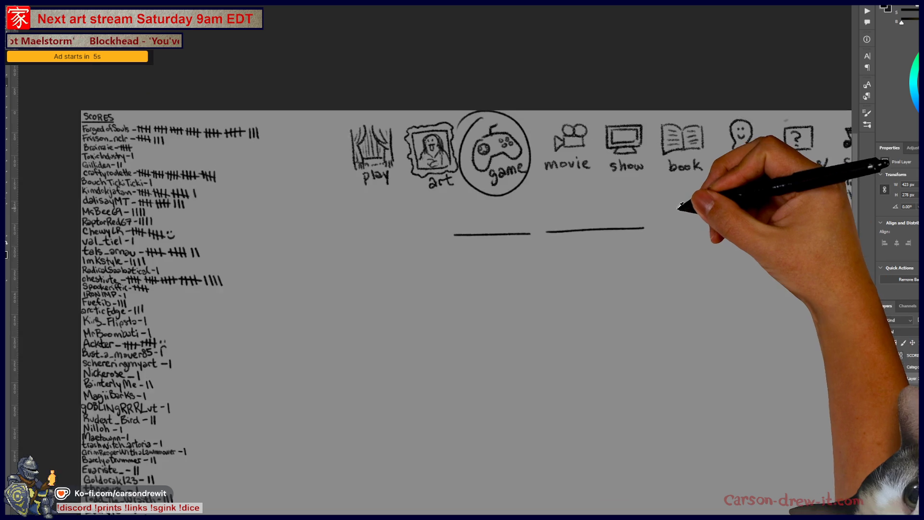
drag(681, 207, 587, 144)
scroll(595, 205, up, 3)
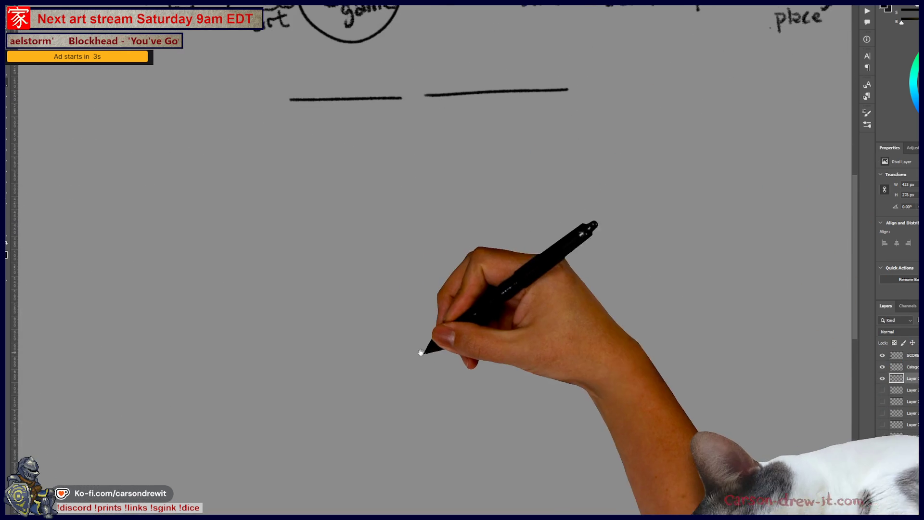
drag(422, 351, 467, 354)
mouse_move(386, 364)
mouse_down()
mouse_move(424, 351)
mouse_move(600, 343)
mouse_move(371, 462)
mouse_move(371, 496)
mouse_move(544, 493)
mouse_up()
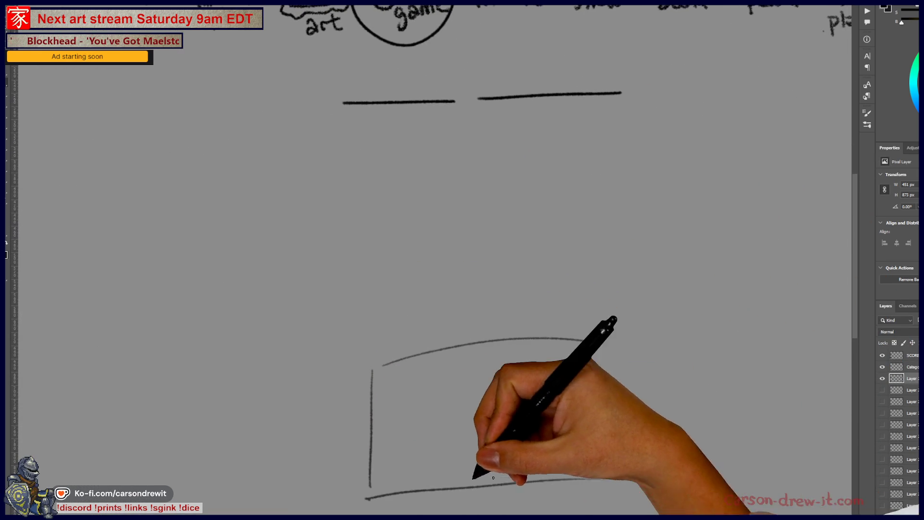
drag(351, 512, 633, 509)
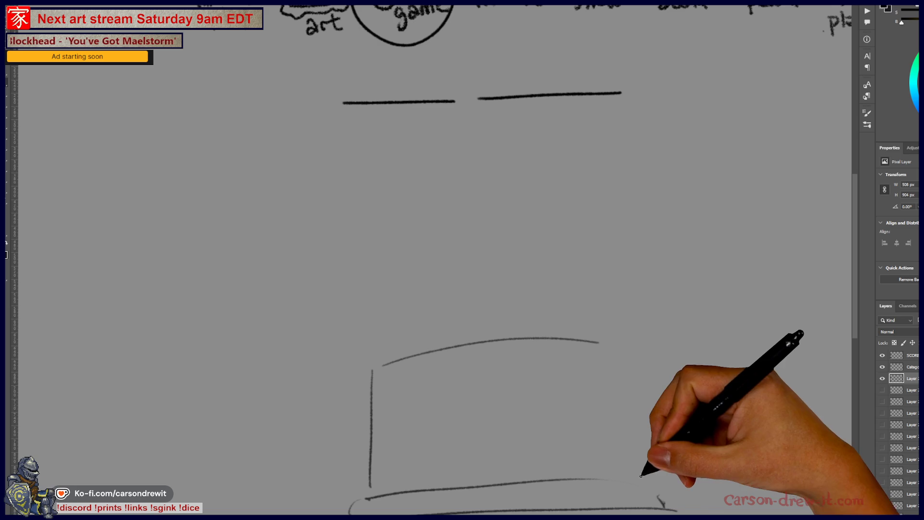
drag(598, 344, 617, 348)
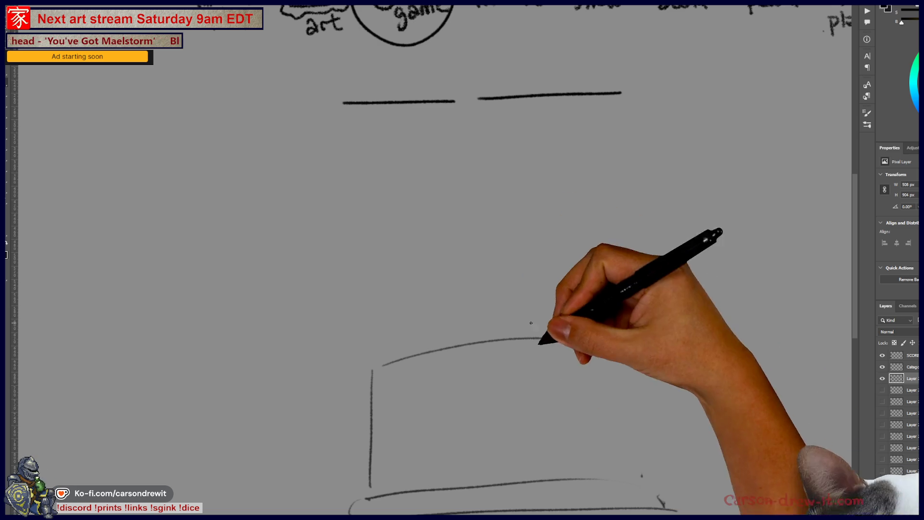
Step: Turn the small c into a © symbol and add a ridged cylinder from the bent arm
mouse_move(586, 424)
mouse_down()
mouse_move(597, 421)
mouse_move(577, 441)
mouse_move(634, 420)
mouse_move(629, 374)
mouse_move(687, 351)
mouse_up()
drag(640, 382, 703, 380)
mouse_move(643, 366)
mouse_down()
mouse_move(643, 386)
mouse_move(652, 384)
mouse_move(609, 420)
mouse_up()
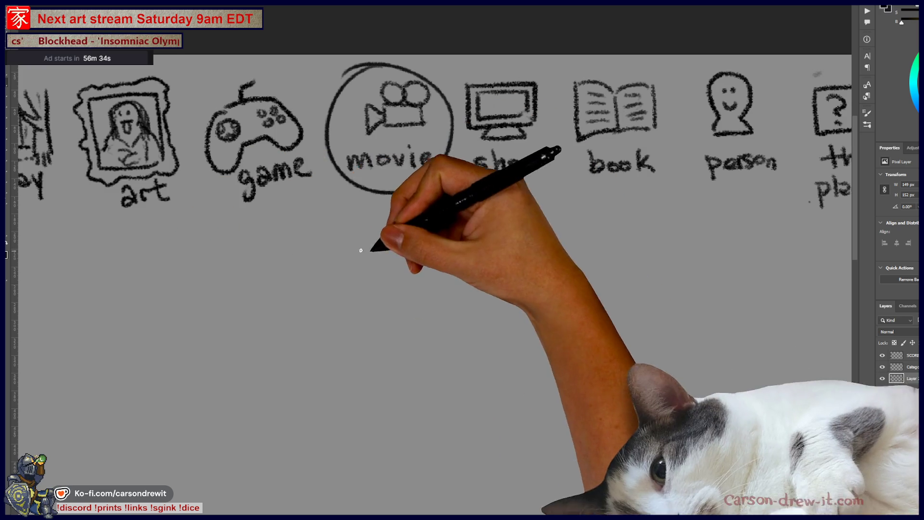
Step: Brush two blank answer lines under the movie icon
click(282, 259)
shift+click(372, 259)
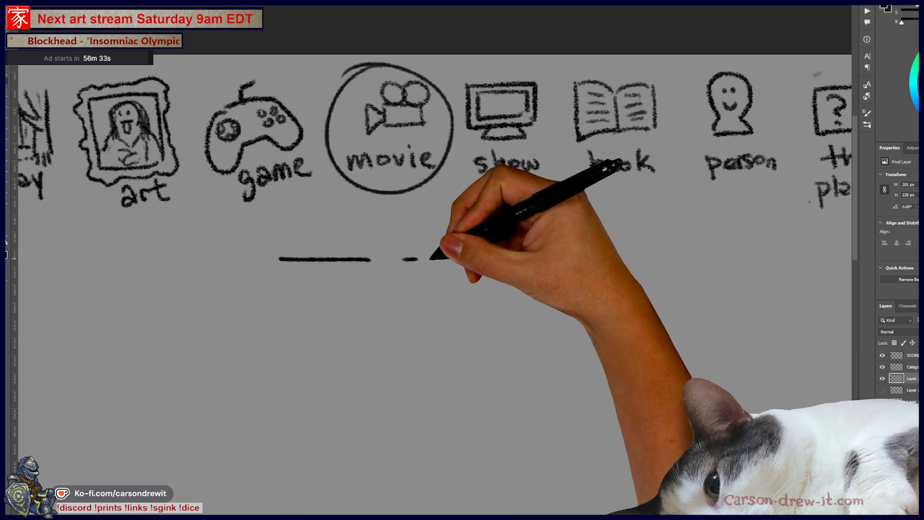
click(403, 259)
shift+click(519, 260)
scroll(526, 295, down, 2)
drag(526, 295, 585, 234)
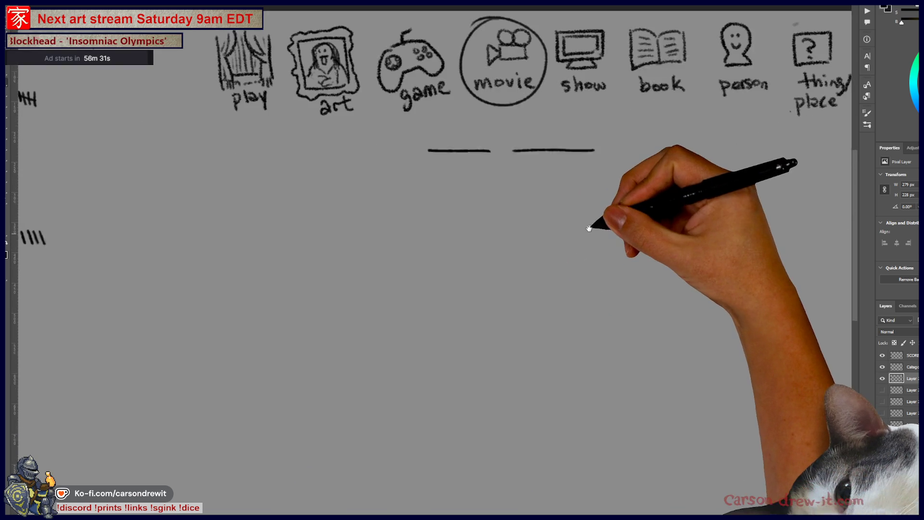
scroll(541, 257, up, 1)
scroll(528, 262, down, 2)
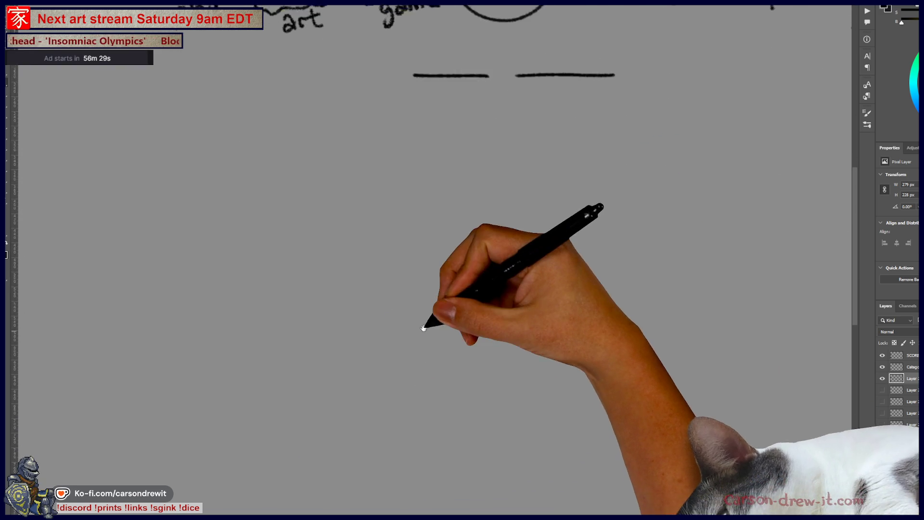
Step: Draw two faces side by side, each with a mouth and eye dots
mouse_move(358, 191)
mouse_down()
mouse_move(399, 162)
mouse_move(394, 192)
mouse_up()
drag(359, 198, 387, 187)
click(372, 161)
click(386, 163)
mouse_move(581, 184)
mouse_down()
mouse_move(629, 179)
mouse_move(611, 175)
mouse_up()
click(595, 151)
click(612, 151)
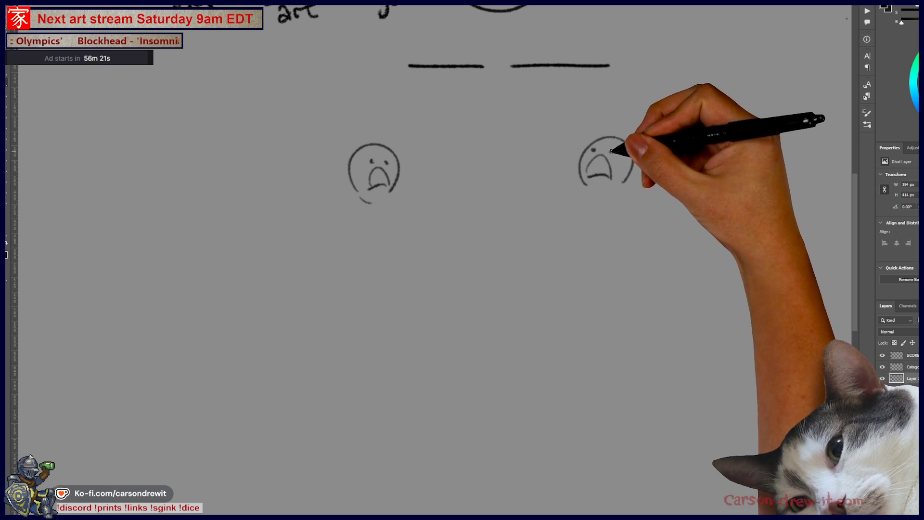
scroll(625, 269, up, 2)
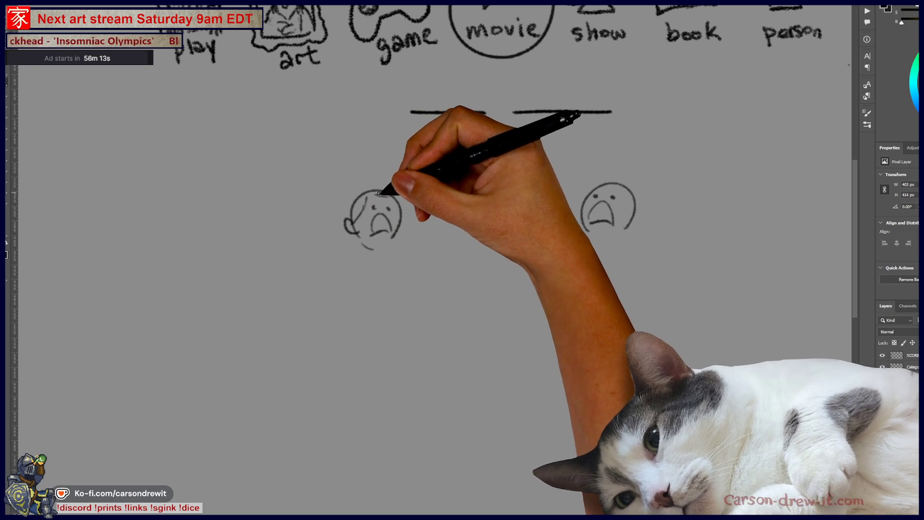
Step: Give the left figure long flowing hair and torso hatching, then hide the sketch layer
mouse_move(356, 192)
mouse_down()
mouse_move(314, 269)
mouse_move(354, 258)
mouse_move(375, 268)
mouse_move(326, 342)
mouse_move(347, 330)
mouse_move(374, 276)
mouse_up()
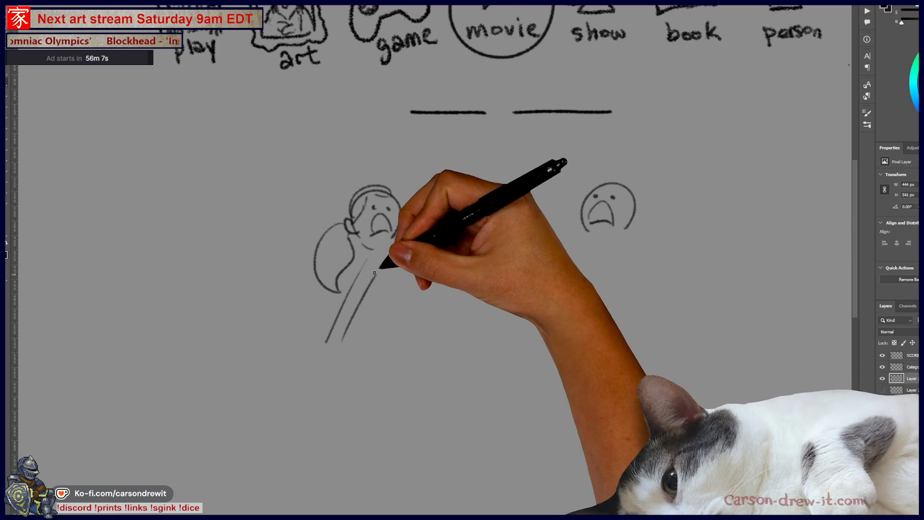
drag(332, 313, 359, 327)
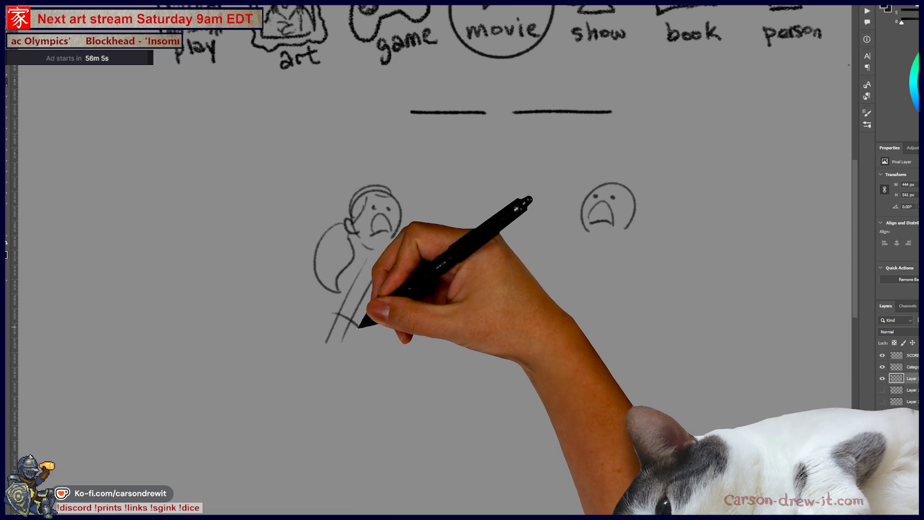
mouse_move(349, 282)
mouse_down()
mouse_move(354, 305)
mouse_move(367, 247)
mouse_move(388, 326)
mouse_move(376, 345)
mouse_move(370, 332)
mouse_move(383, 328)
mouse_move(401, 257)
mouse_up()
drag(432, 306, 407, 251)
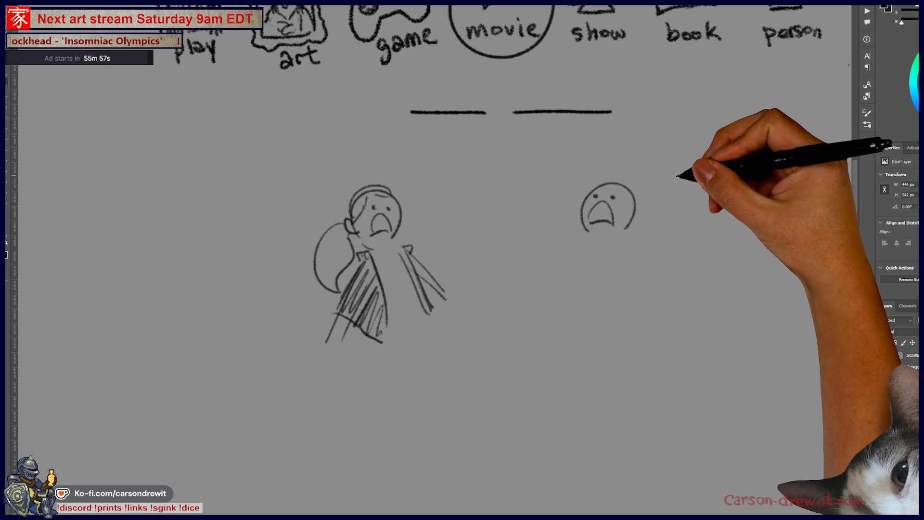
drag(516, 202, 520, 255)
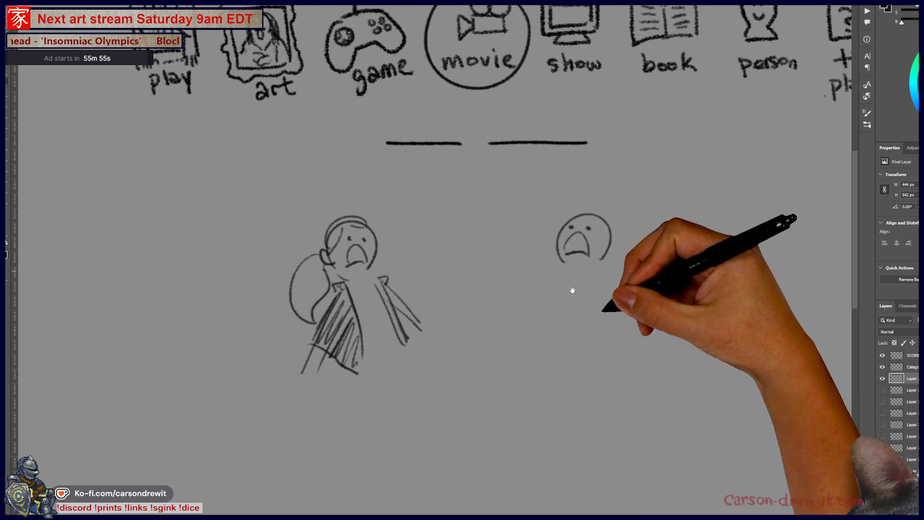
drag(657, 355, 642, 367)
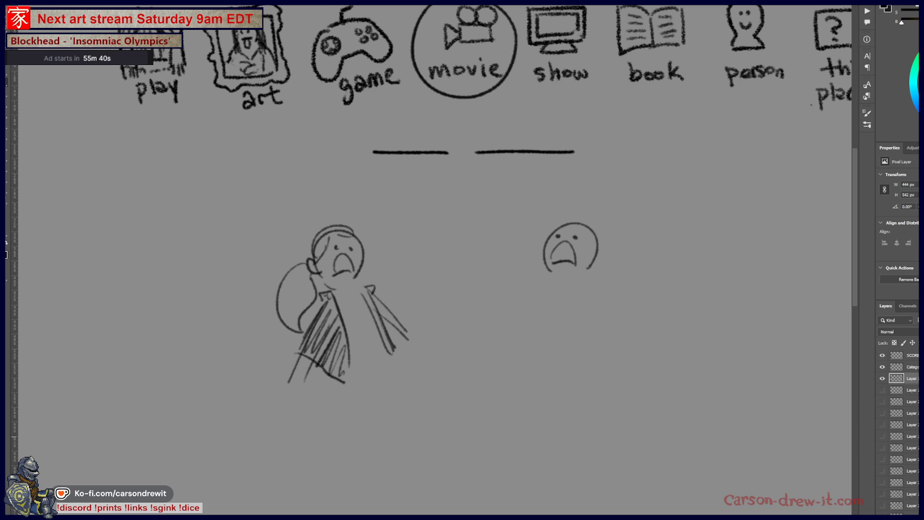
click(882, 378)
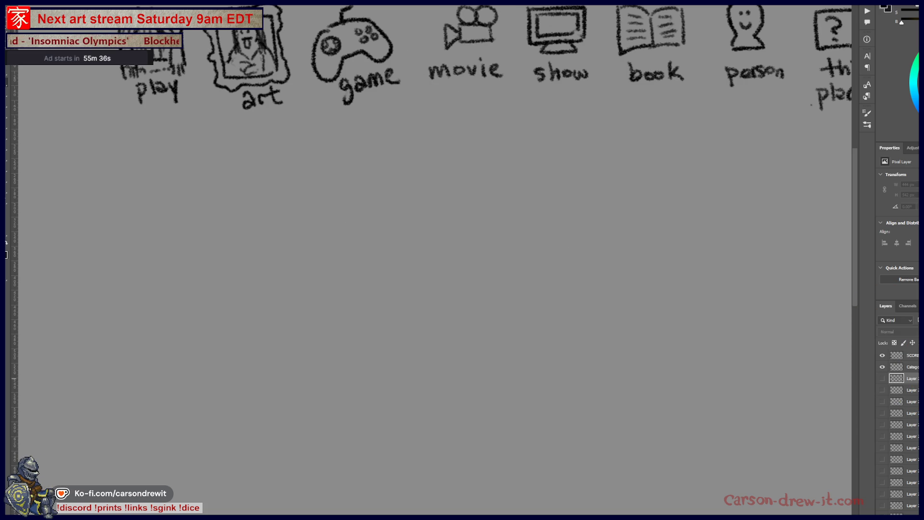
click(883, 378)
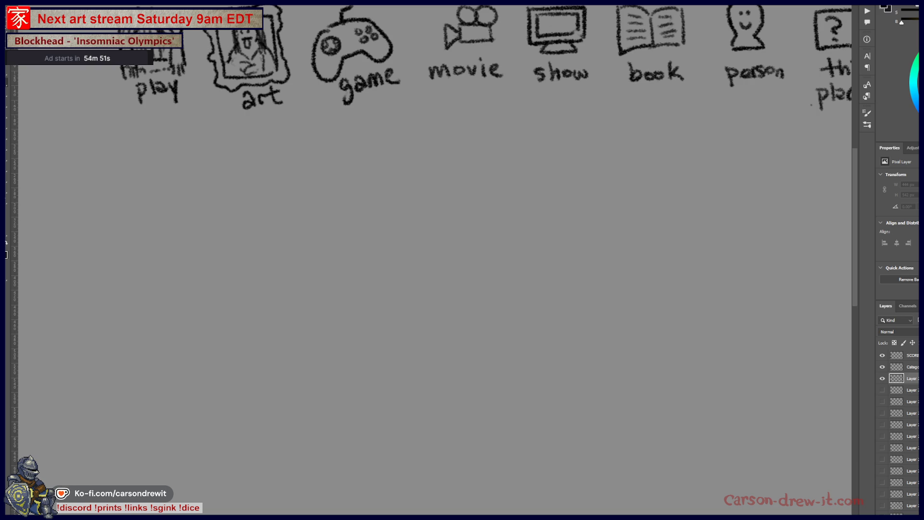
drag(419, 5, 369, 99)
Step: Circle the movie icon and draw one blank answer line under the icons
drag(424, 296, 393, 250)
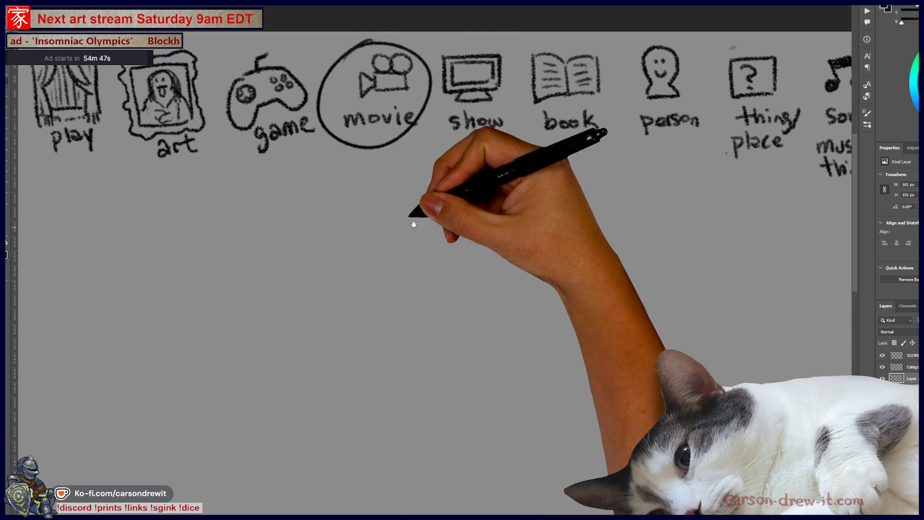
drag(295, 192, 486, 183)
mouse_move(479, 326)
mouse_down()
mouse_move(532, 248)
mouse_move(574, 281)
mouse_move(610, 279)
mouse_move(554, 264)
mouse_up()
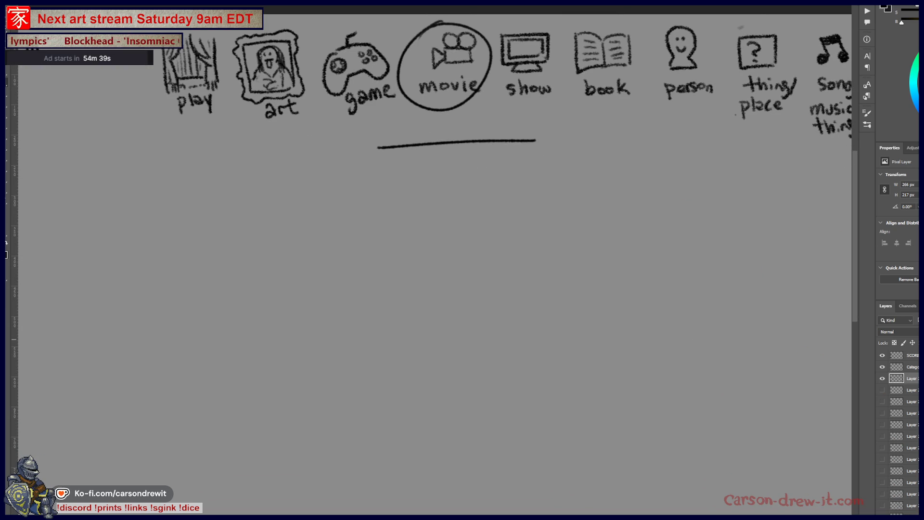
Step: Sketch the boy's oval head with an ear and eye, restoring it after an accidental delete
mouse_move(468, 252)
mouse_down()
mouse_move(413, 284)
mouse_move(418, 330)
mouse_move(454, 337)
mouse_move(419, 343)
mouse_up()
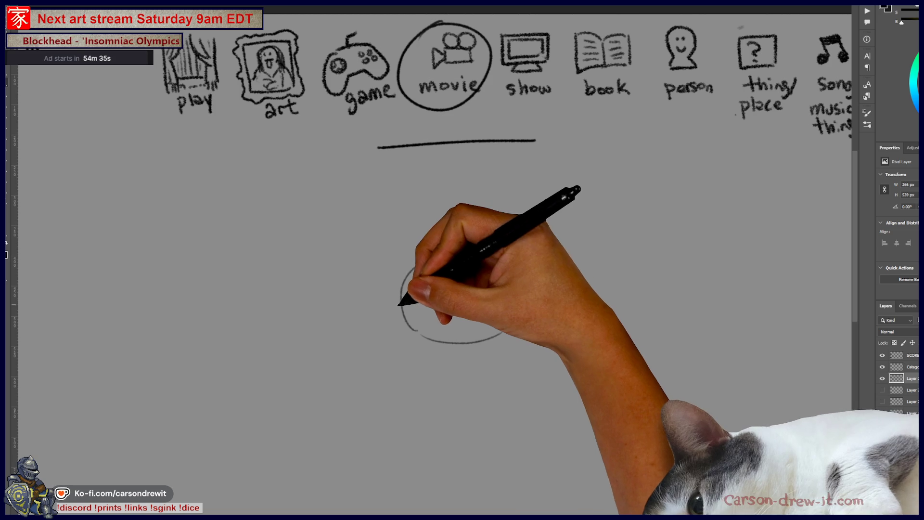
drag(403, 304, 402, 318)
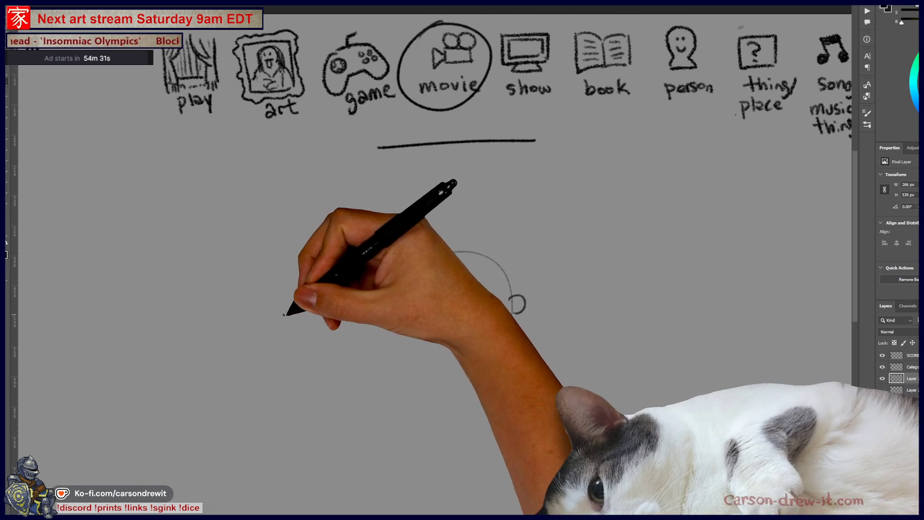
drag(423, 289, 477, 286)
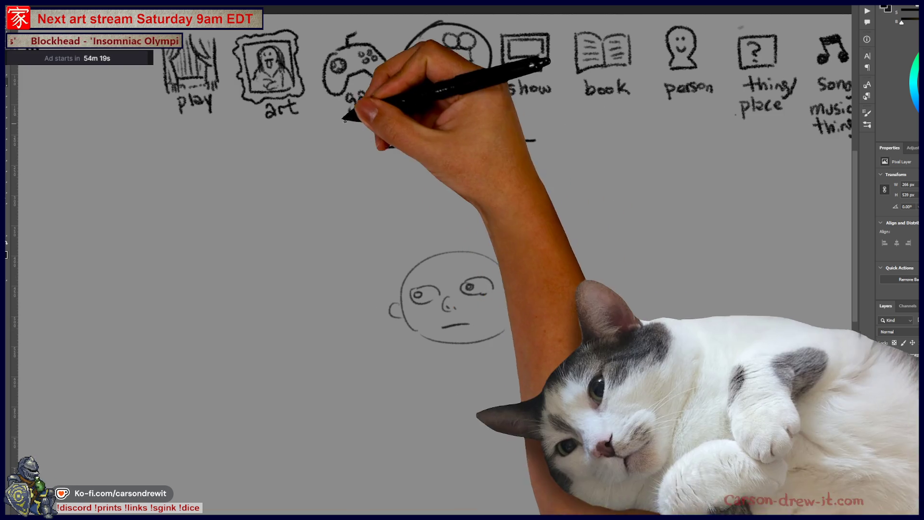
key(ctrl+a)
key(Delete)
key(ctrl+z)
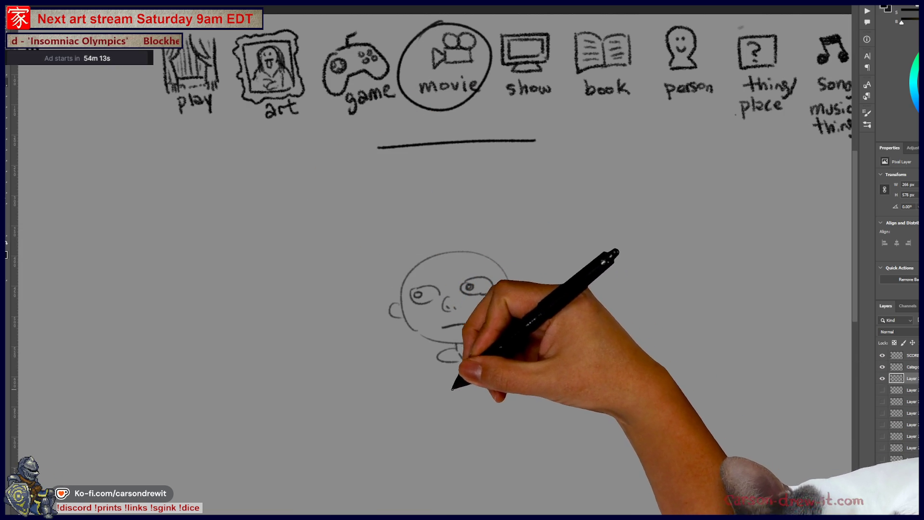
Step: Draw the boy's body outline and legs, undoing a stray waist stroke
drag(438, 368, 431, 426)
drag(494, 385, 511, 434)
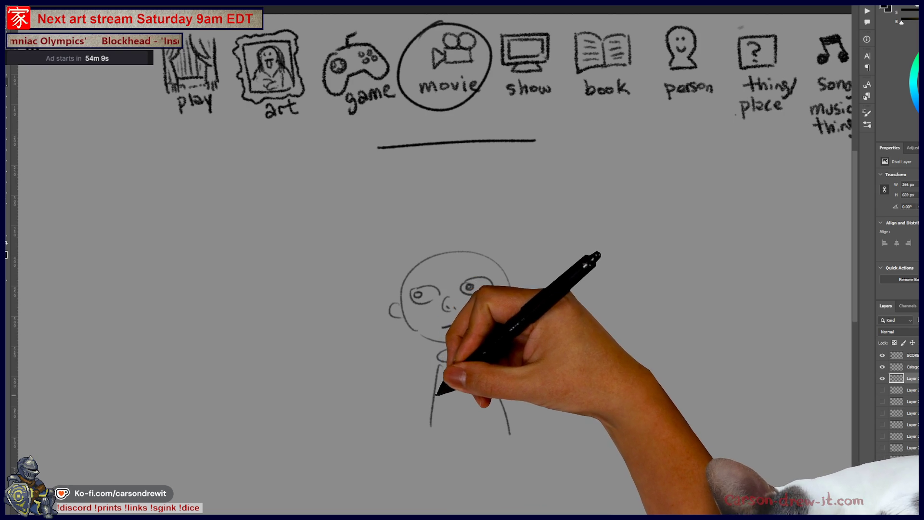
mouse_move(452, 382)
mouse_down()
mouse_move(450, 393)
mouse_move(502, 377)
mouse_move(491, 366)
mouse_move(442, 424)
mouse_up()
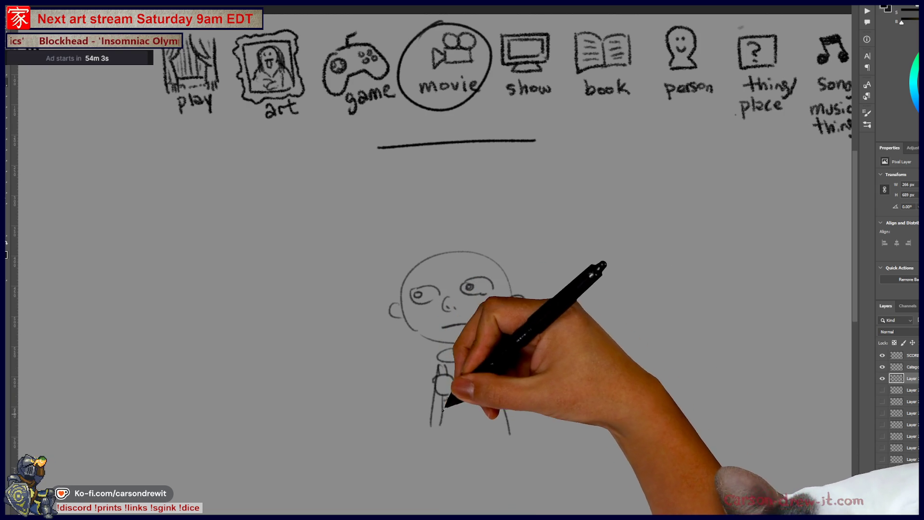
mouse_move(438, 361)
mouse_down()
mouse_move(430, 430)
mouse_move(440, 439)
mouse_move(491, 429)
mouse_up()
key(ctrl+z)
key(ctrl+z)
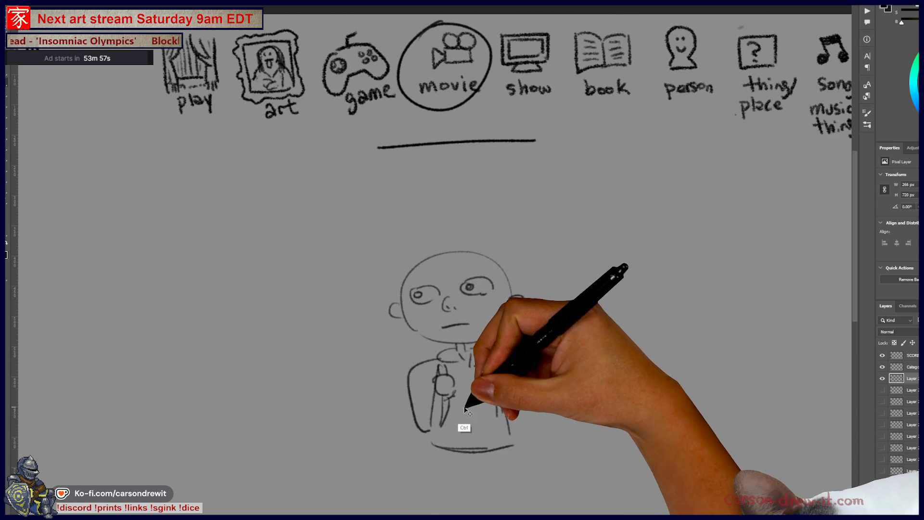
mouse_move(479, 367)
mouse_down()
mouse_move(471, 450)
mouse_move(458, 439)
mouse_move(464, 476)
mouse_move(491, 370)
mouse_move(503, 409)
mouse_move(507, 514)
mouse_up()
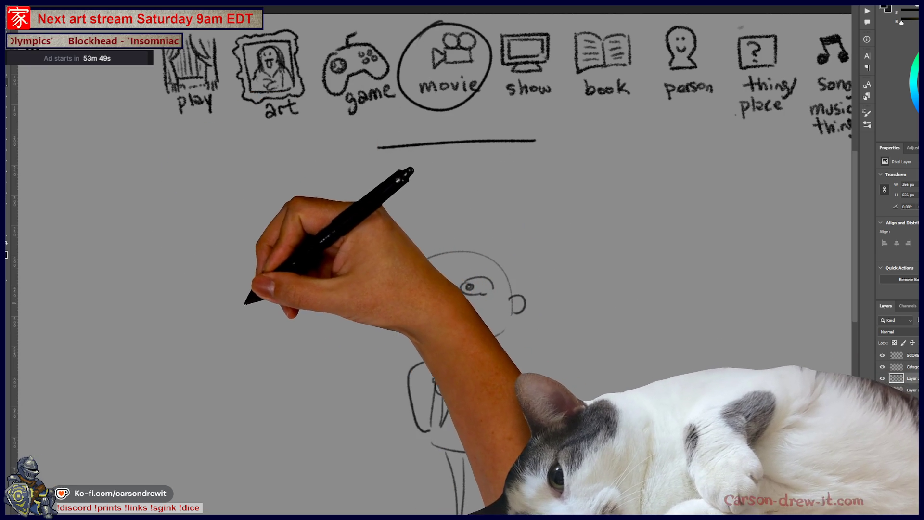
Step: Draw the wavy-tailed ghost with a smiling face and give the boy an ear and backpack
mouse_move(241, 325)
mouse_down()
mouse_move(324, 355)
mouse_move(244, 324)
mouse_move(232, 385)
mouse_move(192, 434)
mouse_move(155, 458)
mouse_move(221, 458)
mouse_move(272, 415)
mouse_move(320, 357)
mouse_move(329, 296)
mouse_up()
mouse_move(414, 375)
mouse_down()
mouse_move(443, 248)
mouse_move(415, 242)
mouse_move(458, 221)
mouse_move(479, 227)
mouse_move(478, 253)
mouse_move(496, 243)
mouse_move(511, 269)
mouse_up()
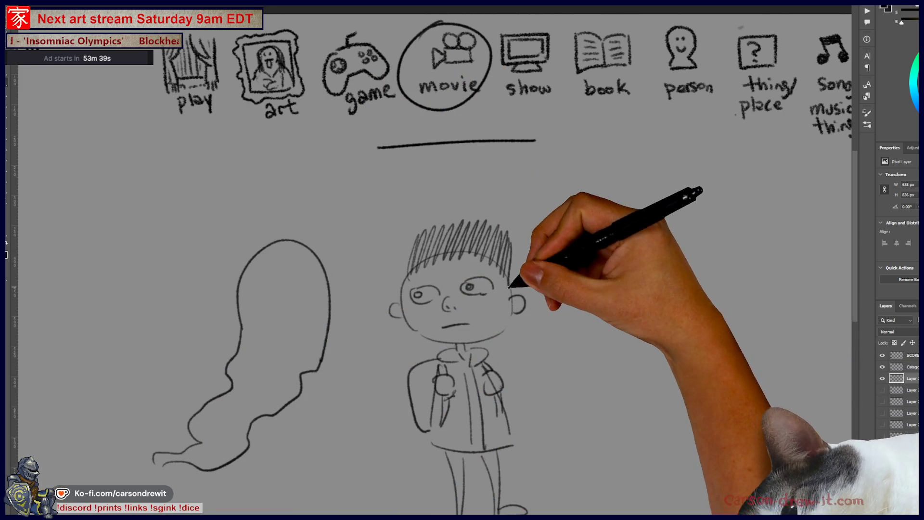
drag(283, 281, 285, 282)
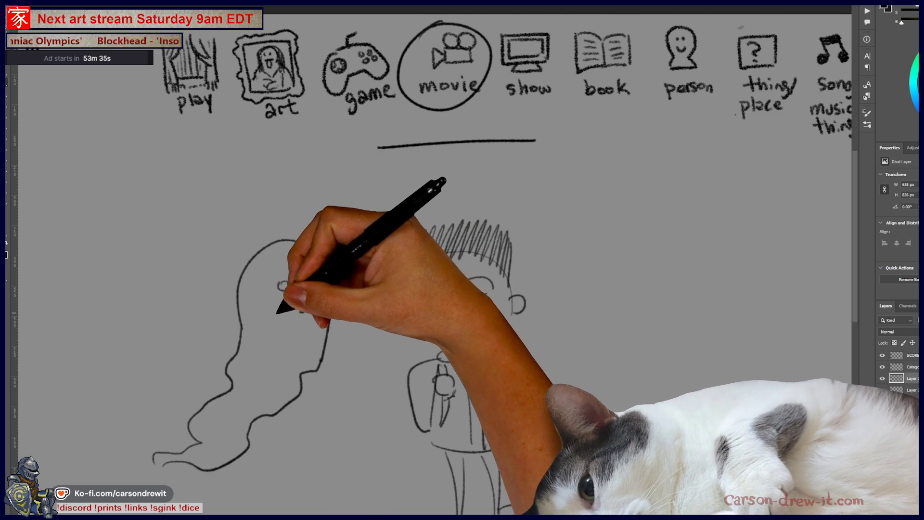
drag(275, 317, 316, 315)
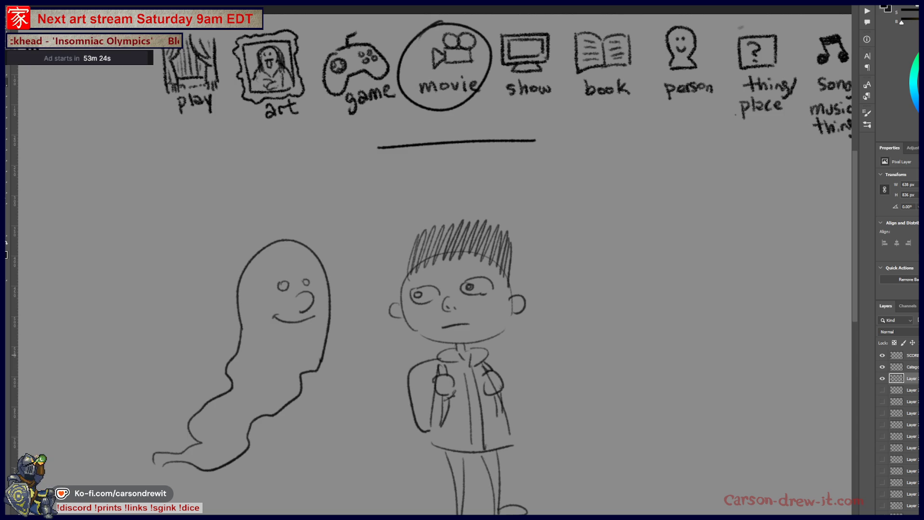
scroll(608, 380, down, 2)
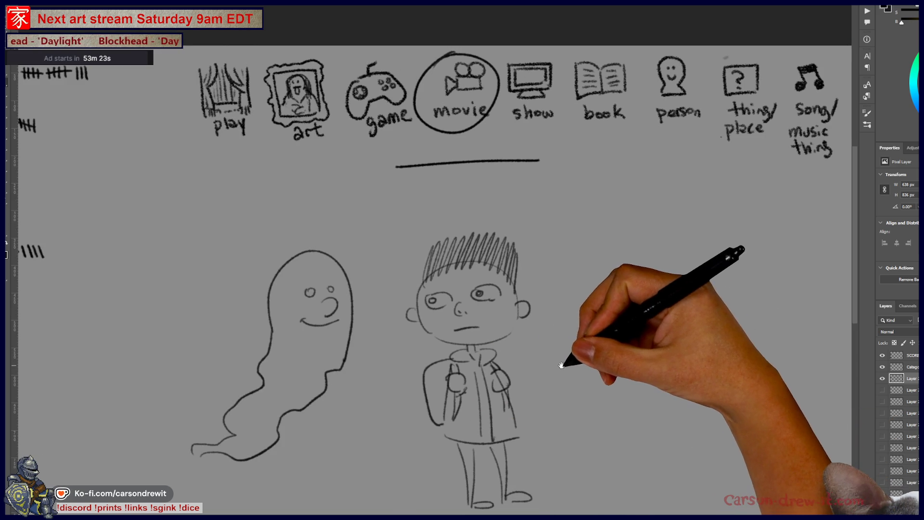
drag(557, 365, 684, 362)
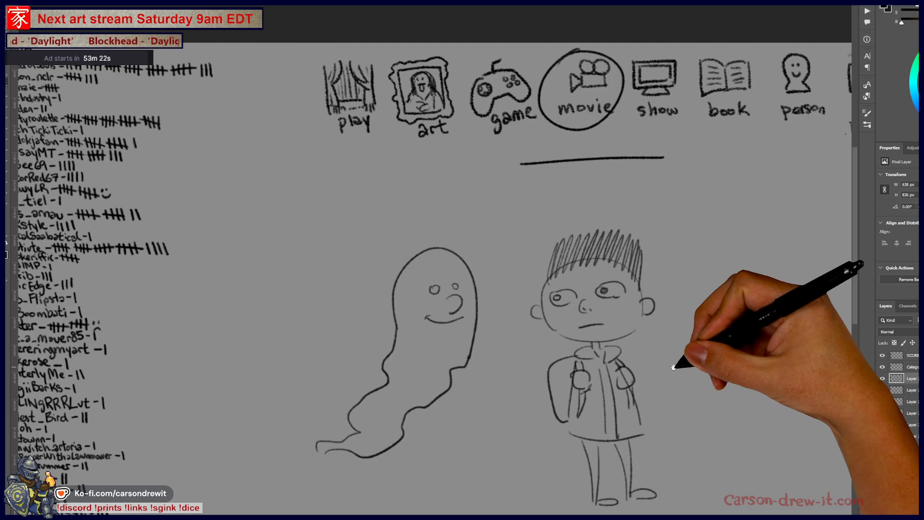
Step: Hide the ghost-and-boy sketch layer and make SCORE the working layer, viewing the scores list
click(883, 379)
click(910, 355)
drag(274, 264, 555, 278)
scroll(556, 278, down, 2)
scroll(483, 192, up, 3)
drag(483, 192, 477, 195)
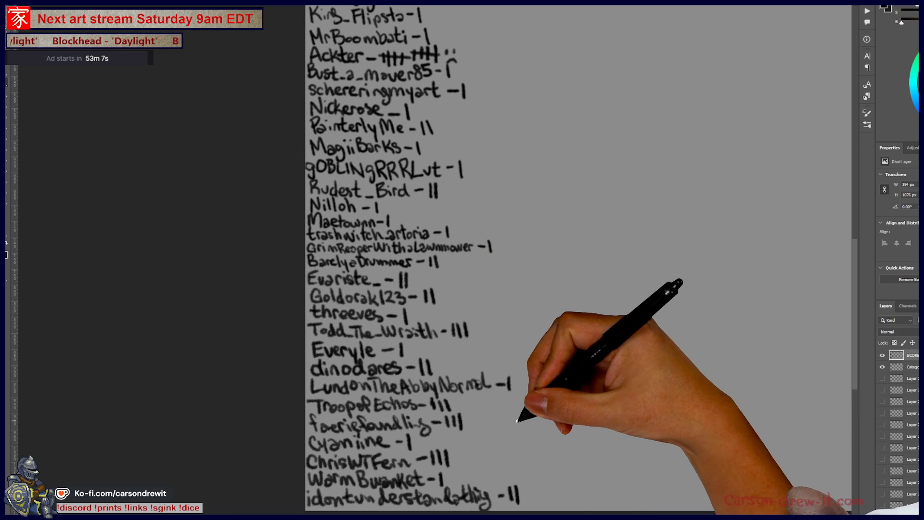
Step: Pan across the category icon row, then switch to the robot vending-machine document
scroll(500, 407, down, 4)
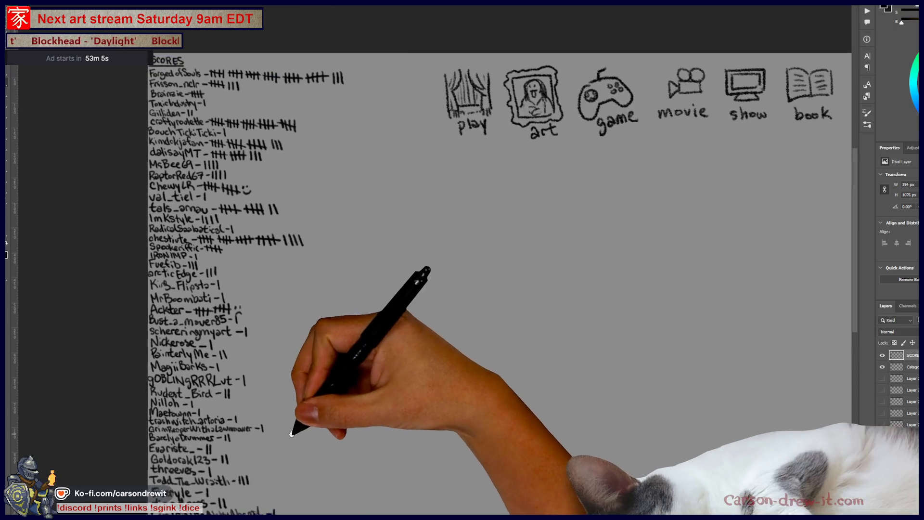
scroll(292, 434, down, 3)
drag(491, 330, 357, 335)
scroll(674, 277, down, 1)
mouse_move(659, 279)
mouse_down()
mouse_move(457, 235)
mouse_move(521, 235)
mouse_up()
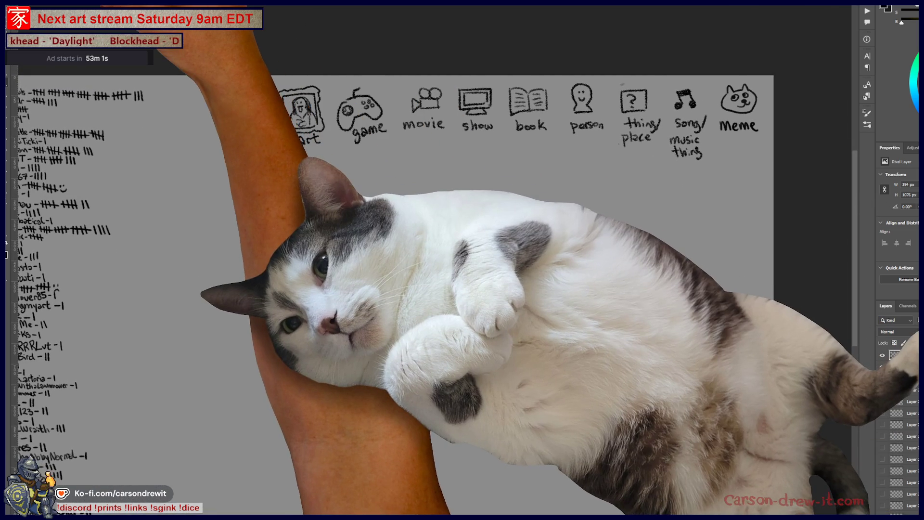
key(ctrl+Tab)
scroll(444, 255, up, 5)
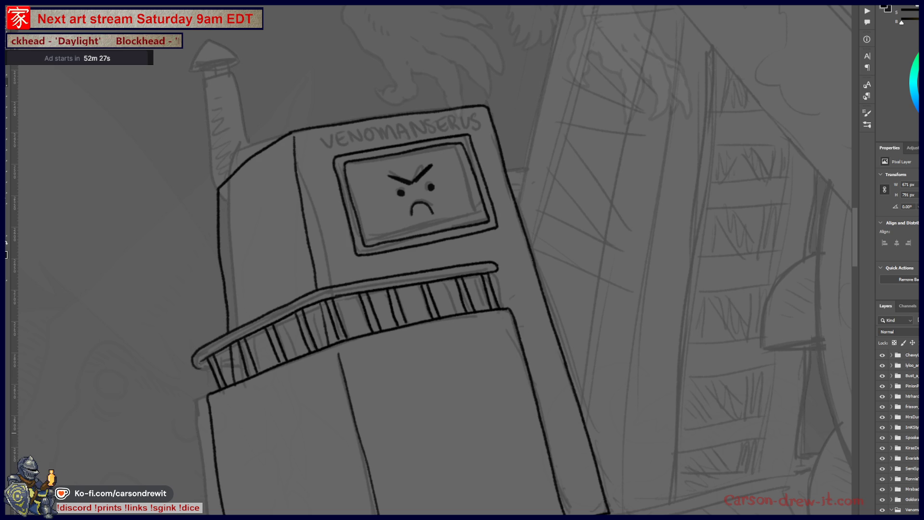
Step: Ink the box's bottom edge with a parallel line below it, redoing one bad stroke
mouse_move(412, 262)
mouse_down()
mouse_move(233, 396)
mouse_move(217, 424)
mouse_move(289, 141)
mouse_move(328, 330)
mouse_move(253, 354)
mouse_move(530, 274)
mouse_move(591, 217)
mouse_move(755, 140)
mouse_move(684, 207)
mouse_move(593, 217)
mouse_move(800, 159)
mouse_up()
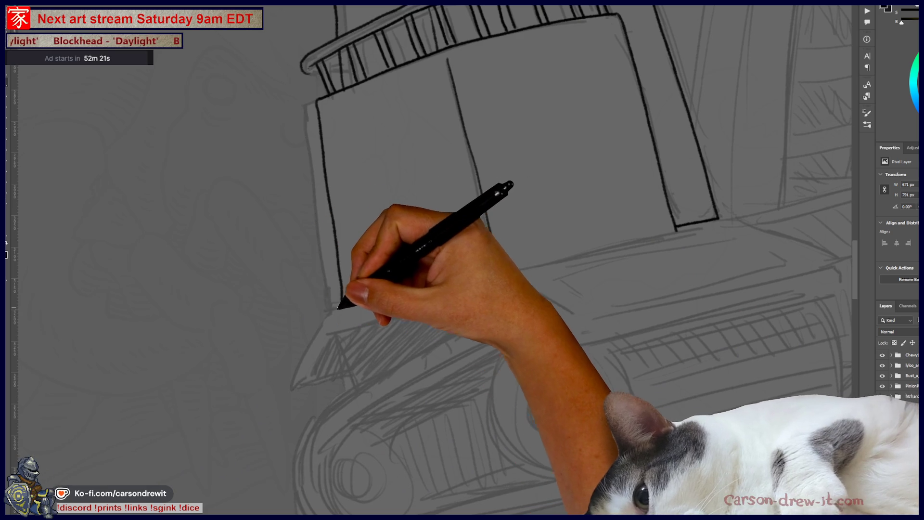
drag(322, 311, 449, 280)
key(ctrl+z)
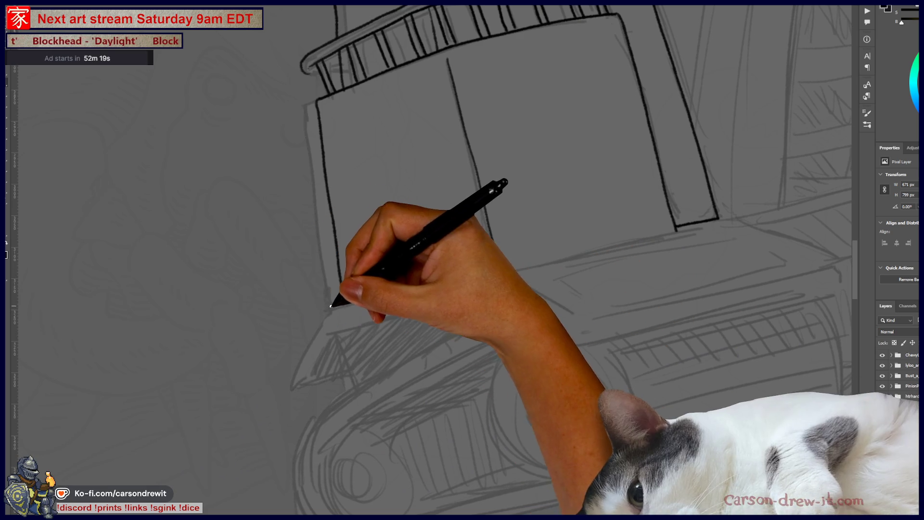
drag(308, 317, 499, 258)
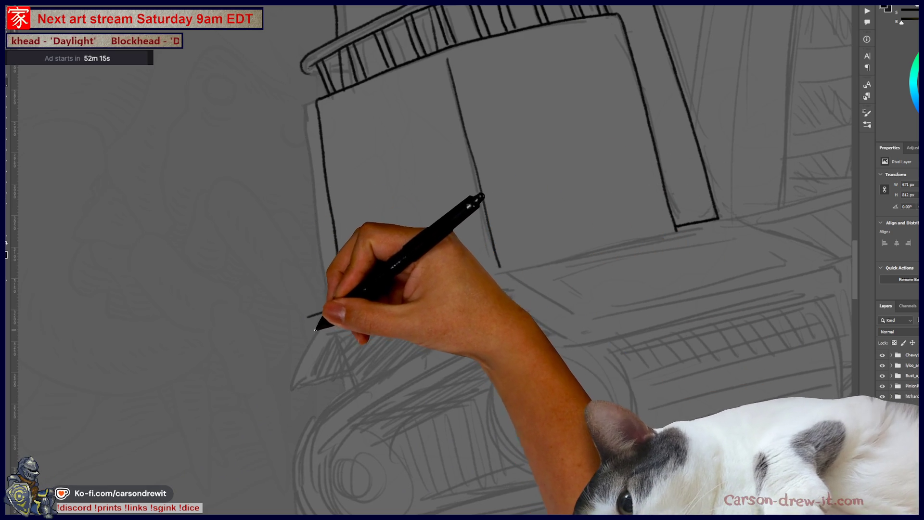
drag(310, 335, 479, 284)
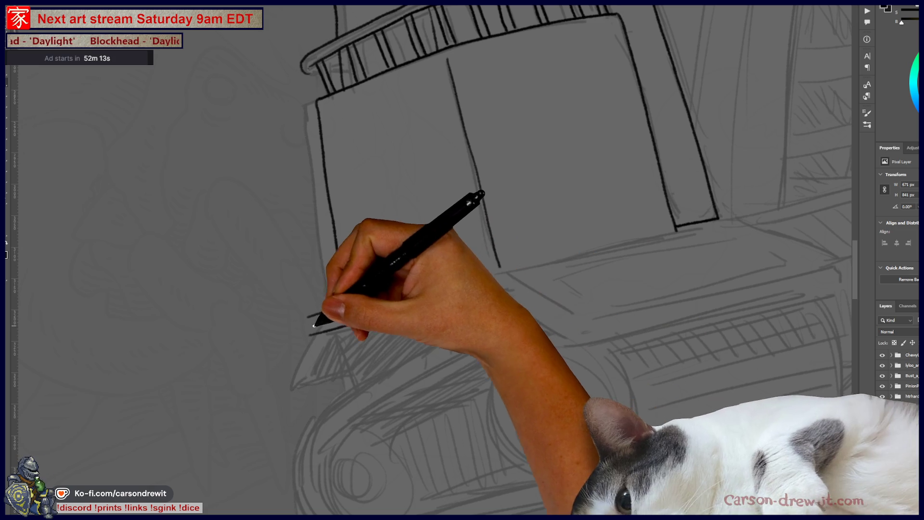
Step: Ink the ledge's outer edge to a hooked corner and its lower edge, extending the box edge right
mouse_move(305, 318)
mouse_down()
mouse_move(269, 388)
mouse_move(282, 395)
mouse_up()
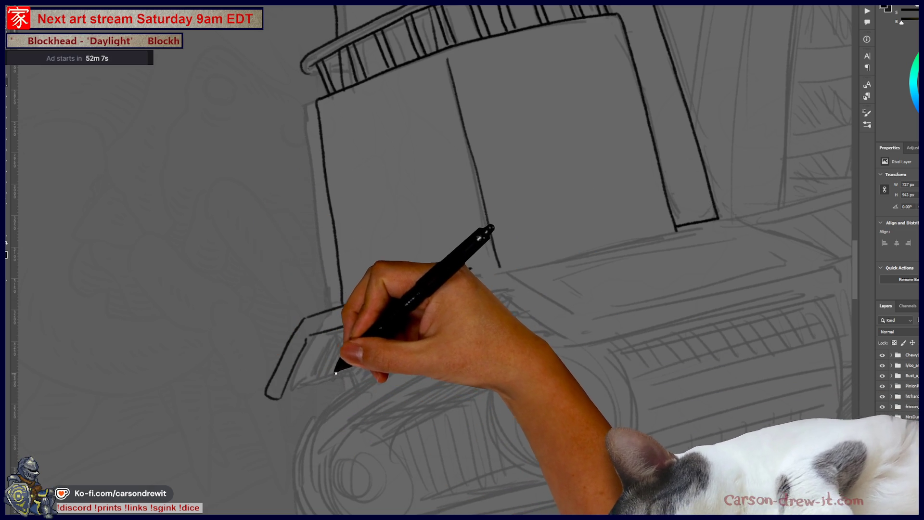
drag(281, 397, 342, 368)
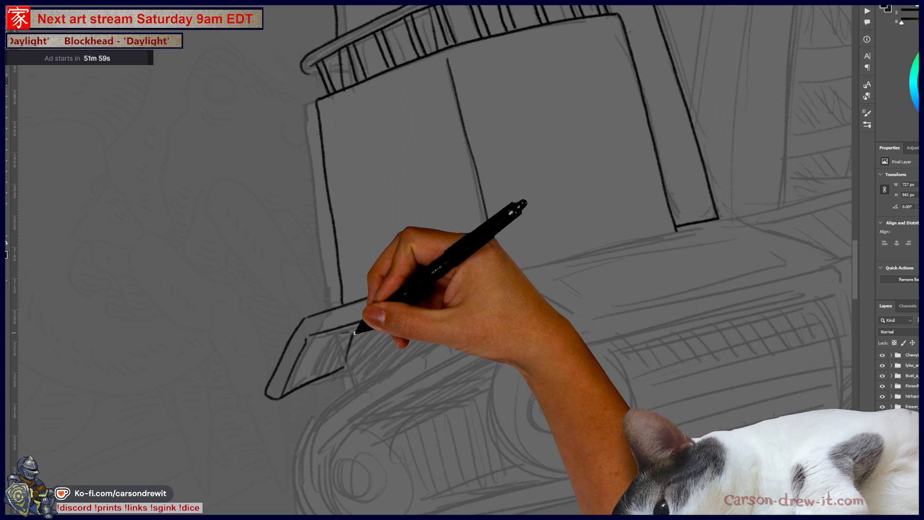
drag(367, 324, 465, 299)
drag(363, 324, 478, 296)
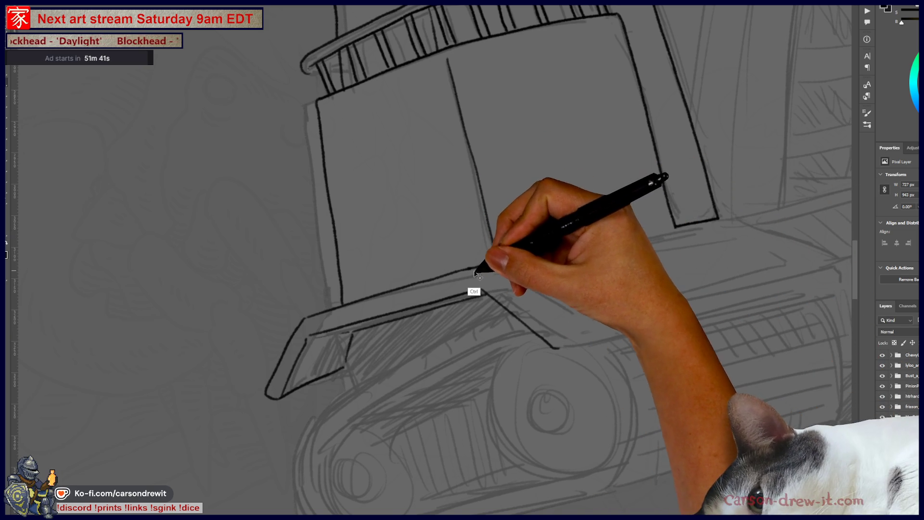
drag(467, 269, 735, 218)
drag(656, 293, 489, 320)
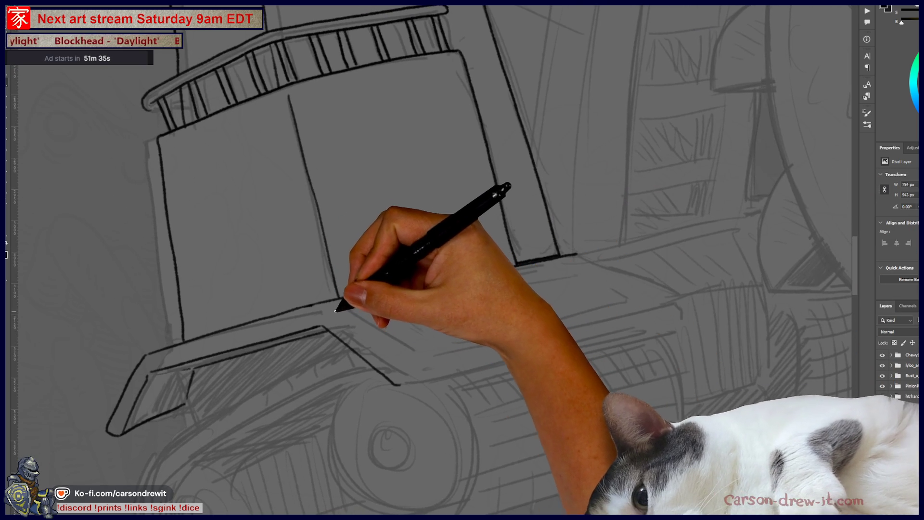
Step: Ink the platform's front edge, closed right end and back edge under the box
drag(319, 306, 381, 291)
mouse_move(318, 305)
mouse_down()
mouse_move(399, 369)
mouse_move(655, 327)
mouse_up()
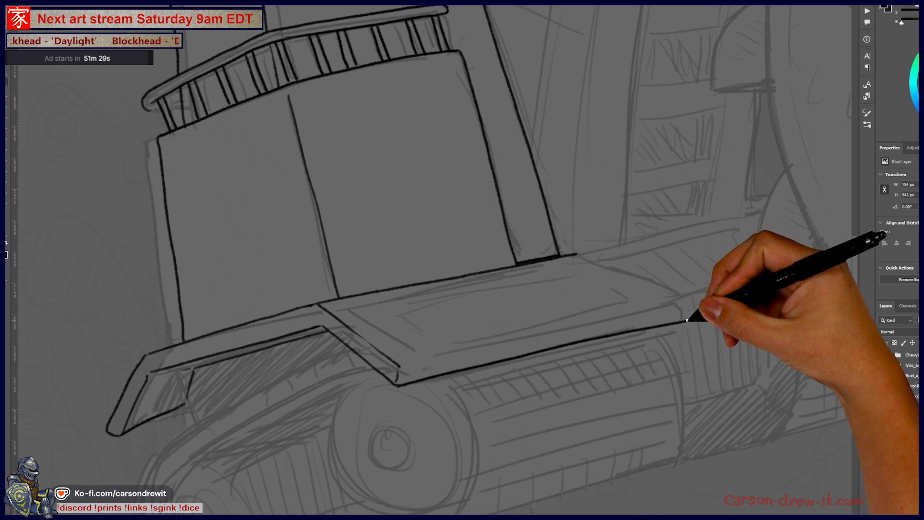
drag(403, 368, 632, 313)
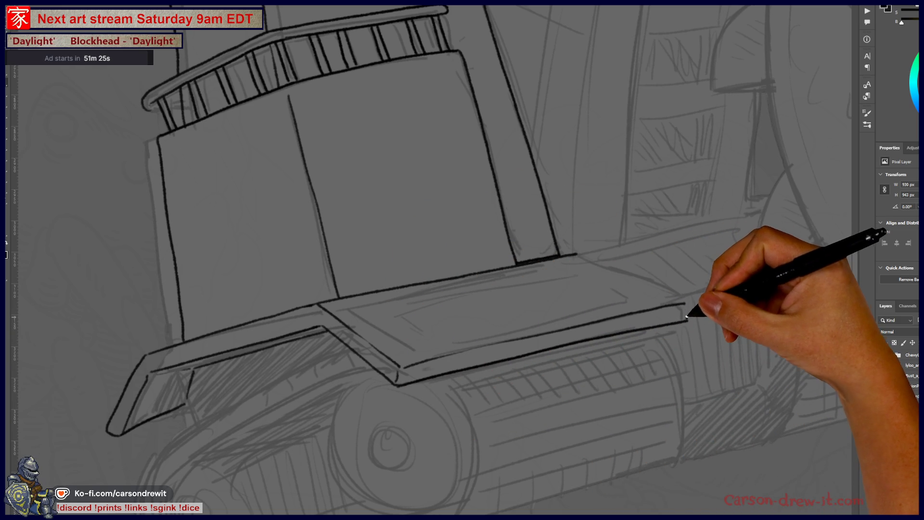
drag(687, 319, 685, 304)
drag(578, 254, 647, 272)
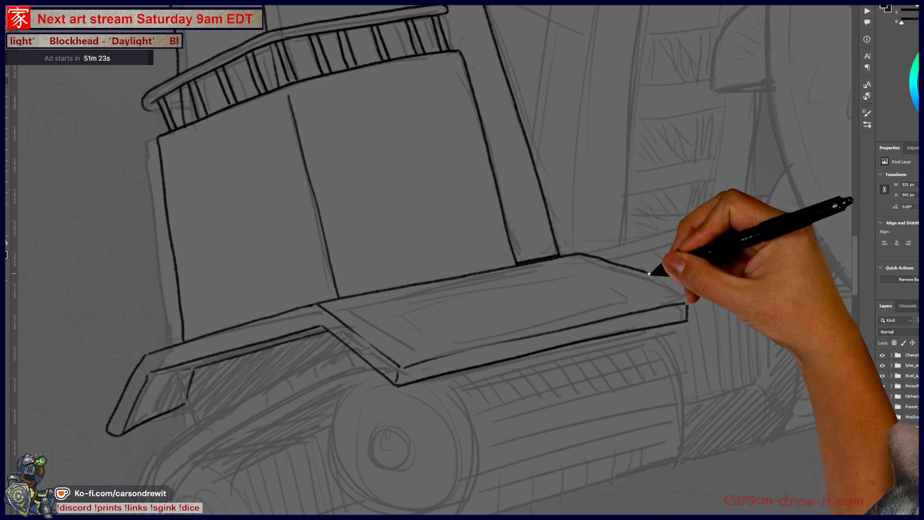
drag(576, 254, 636, 283)
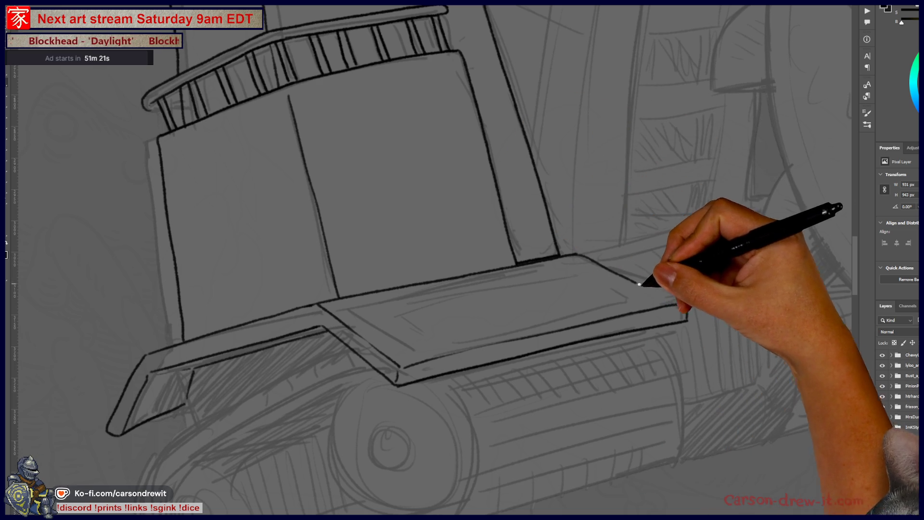
drag(595, 255, 682, 301)
Step: Hatch the shadow under the left ledge and ink the tread's left curve and bottom line
mouse_move(633, 358)
mouse_down()
mouse_move(619, 481)
mouse_move(660, 373)
mouse_move(728, 315)
mouse_move(781, 326)
mouse_up()
mouse_move(350, 352)
mouse_down()
mouse_move(363, 355)
mouse_move(359, 340)
mouse_move(368, 367)
mouse_move(432, 391)
mouse_move(430, 405)
mouse_move(337, 372)
mouse_move(324, 413)
mouse_move(243, 456)
mouse_move(351, 346)
mouse_up()
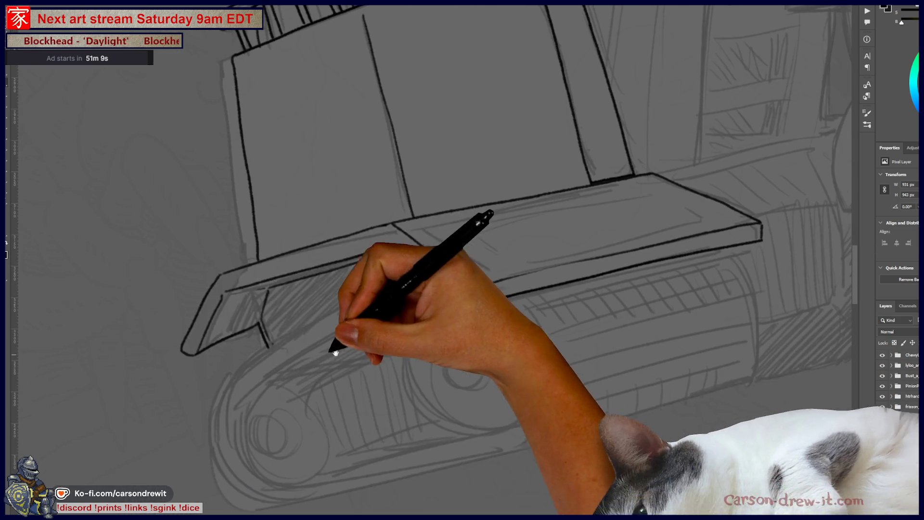
mouse_move(217, 421)
mouse_down()
mouse_move(247, 491)
mouse_move(220, 470)
mouse_move(231, 376)
mouse_move(419, 268)
mouse_up()
drag(265, 496, 449, 464)
drag(531, 439, 542, 425)
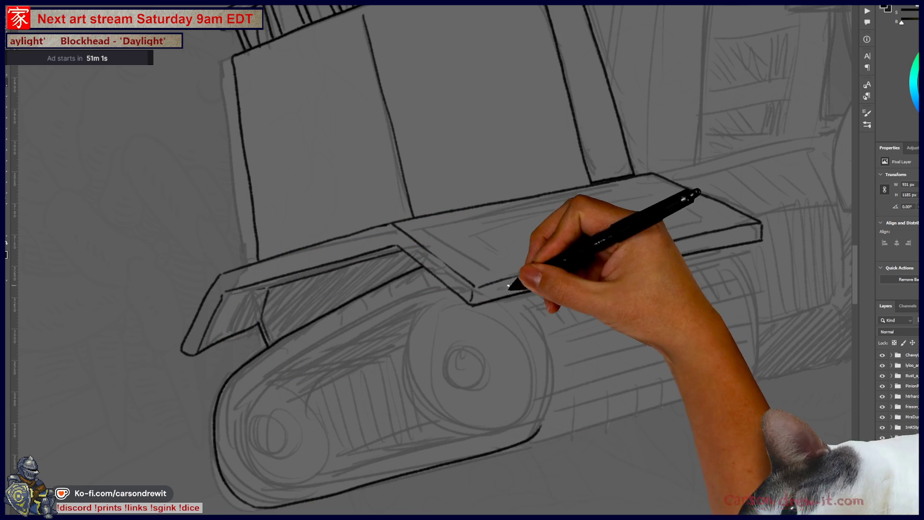
Step: Ink the tread's right-edge curve, extend its bottom line, and mark the platform's lower-right corner
drag(518, 296, 548, 393)
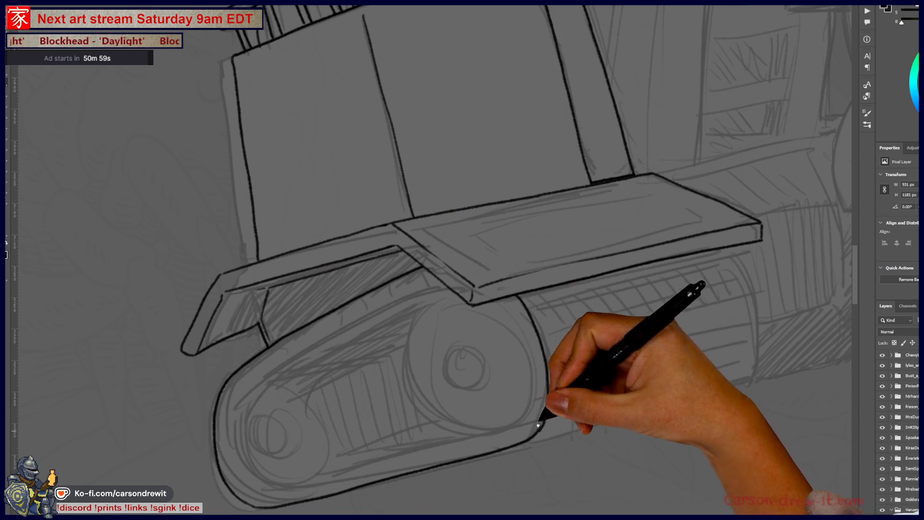
drag(515, 293, 547, 397)
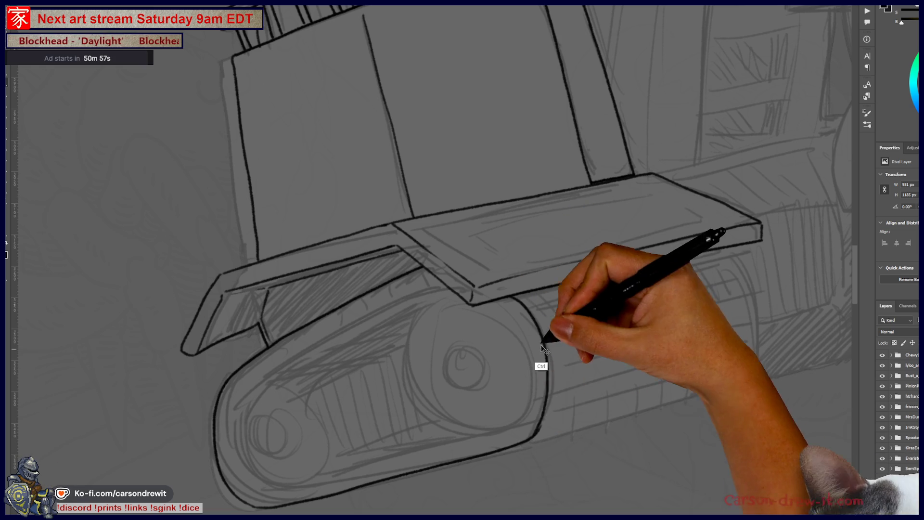
mouse_move(526, 289)
mouse_down()
mouse_move(547, 324)
mouse_move(547, 392)
mouse_move(458, 409)
mouse_up()
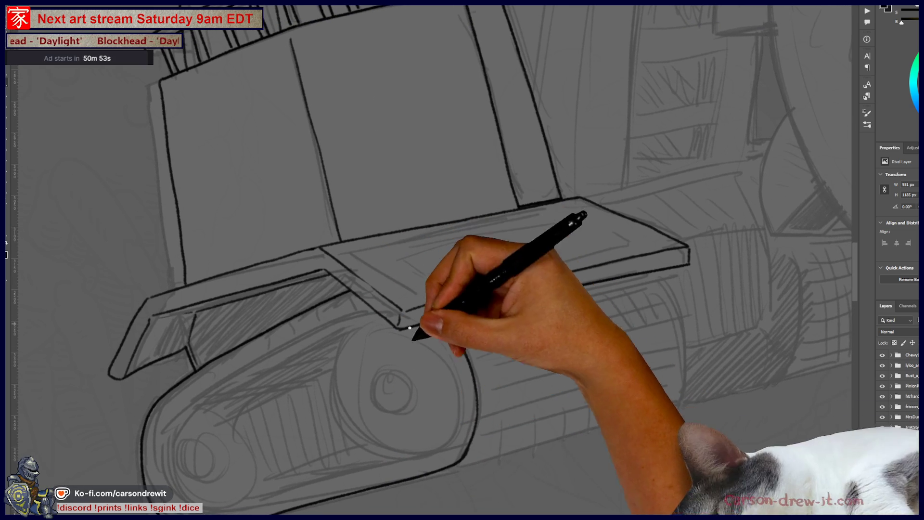
drag(452, 465, 657, 401)
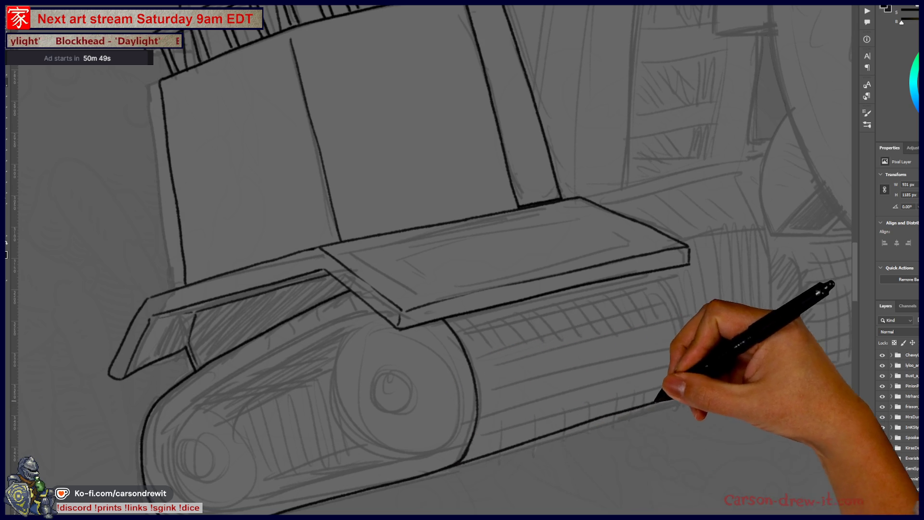
drag(489, 452, 678, 397)
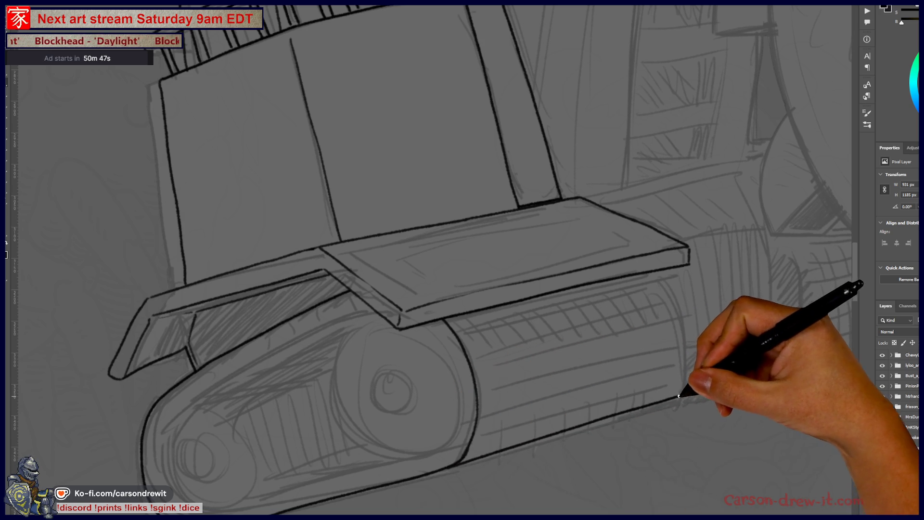
mouse_move(672, 269)
mouse_down()
mouse_move(702, 316)
mouse_move(692, 382)
mouse_up()
drag(658, 210, 841, 220)
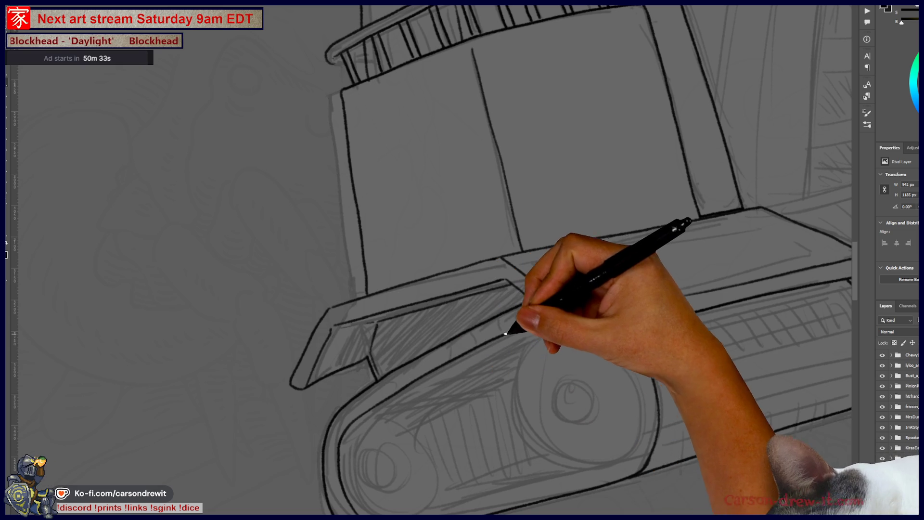
drag(567, 320, 580, 337)
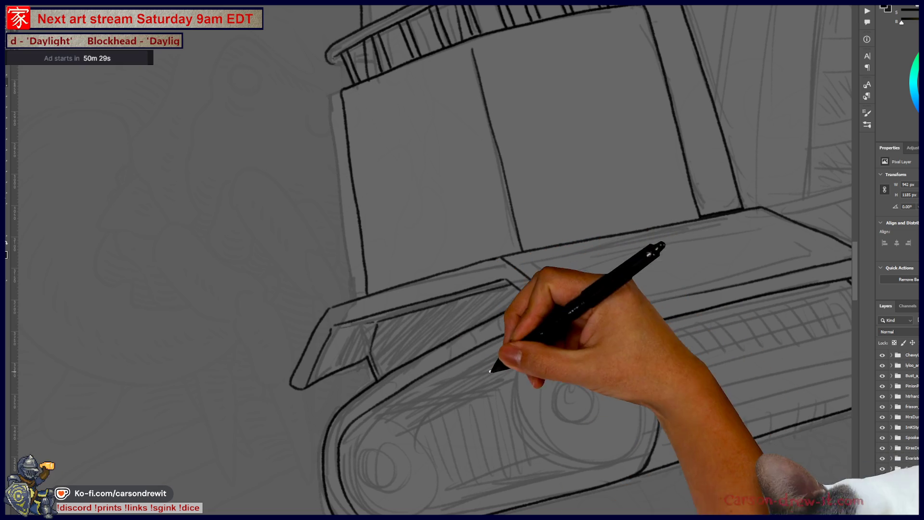
scroll(433, 260, down, 2)
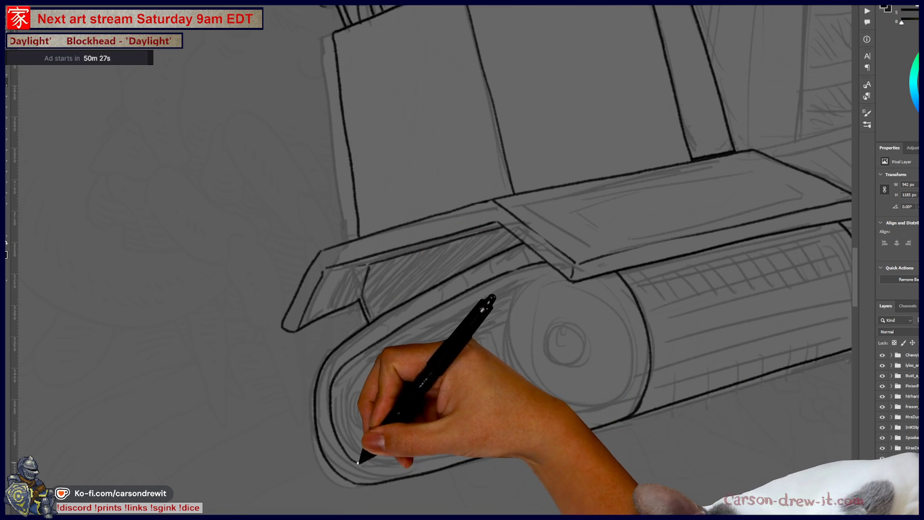
Step: Ink the tread's inner bottom edge and its inner curve rising toward the platform
drag(402, 450, 548, 422)
key(ctrl)
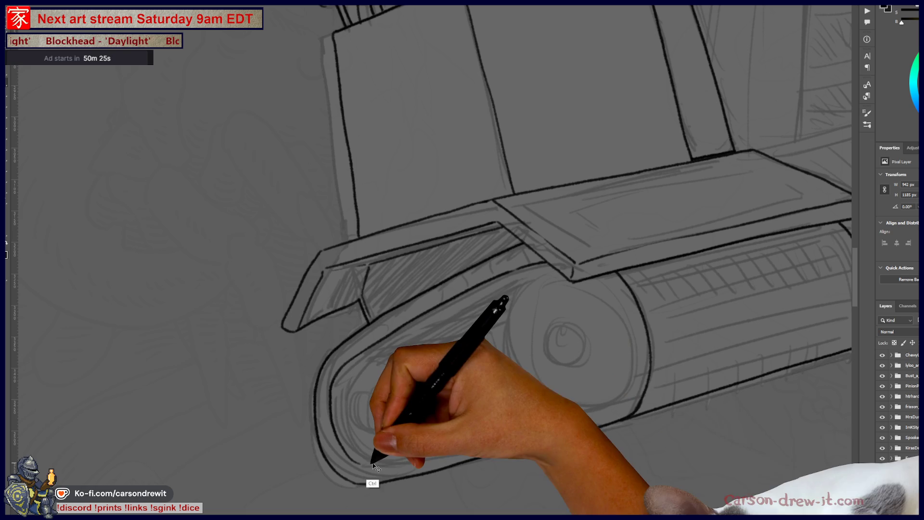
mouse_move(361, 458)
mouse_down()
mouse_move(435, 452)
mouse_move(594, 401)
mouse_up()
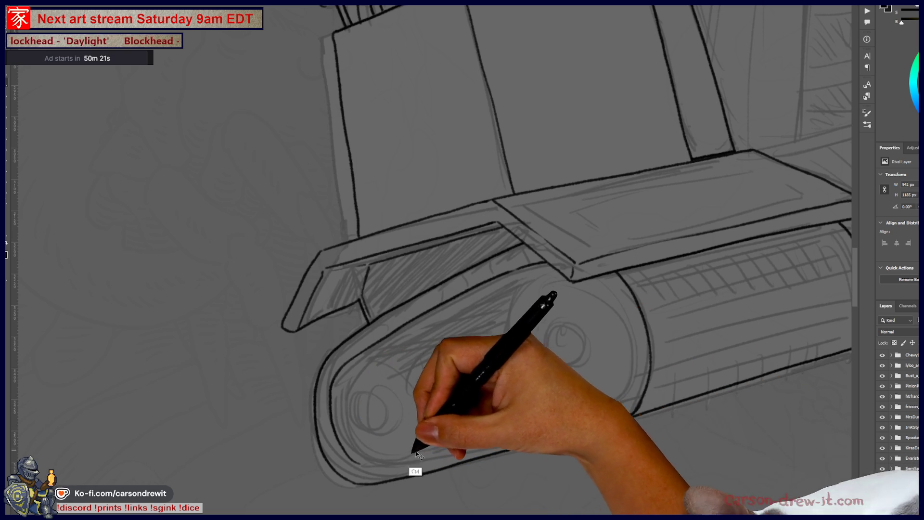
mouse_move(361, 458)
mouse_down()
mouse_move(533, 424)
mouse_move(598, 398)
mouse_up()
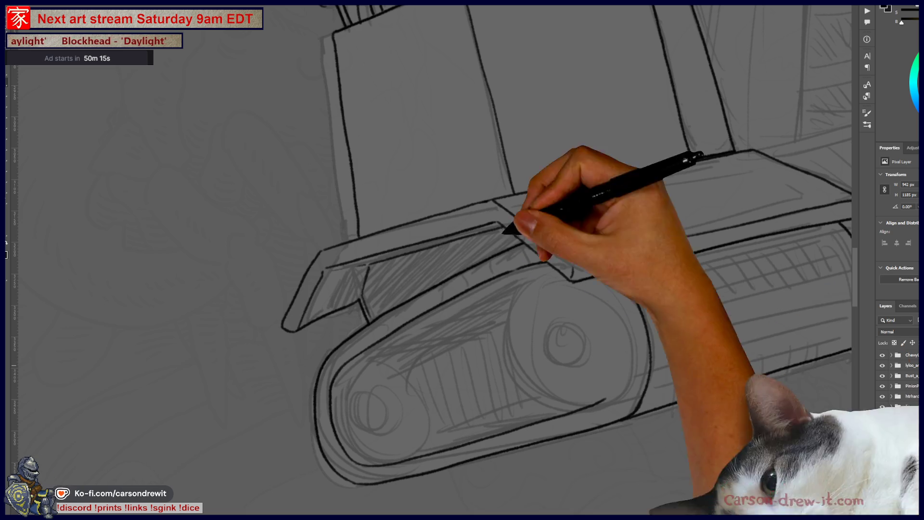
drag(617, 391, 630, 334)
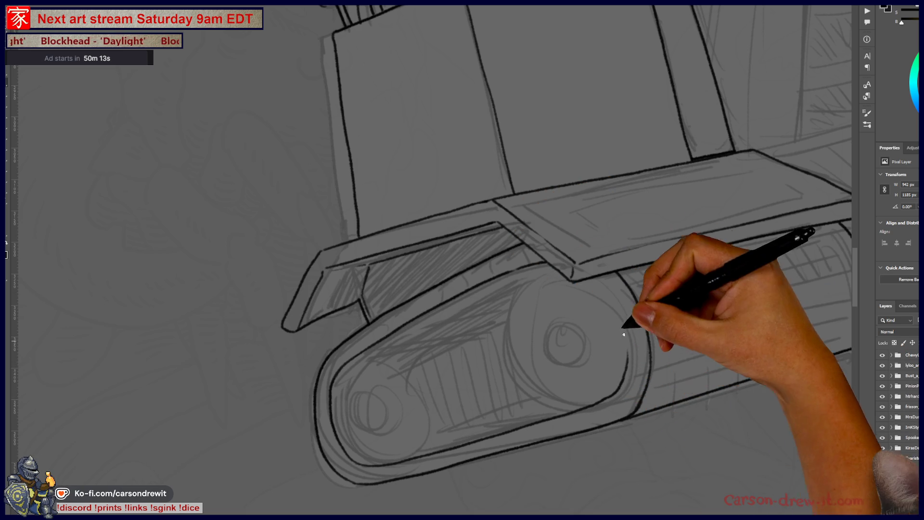
drag(608, 274, 629, 334)
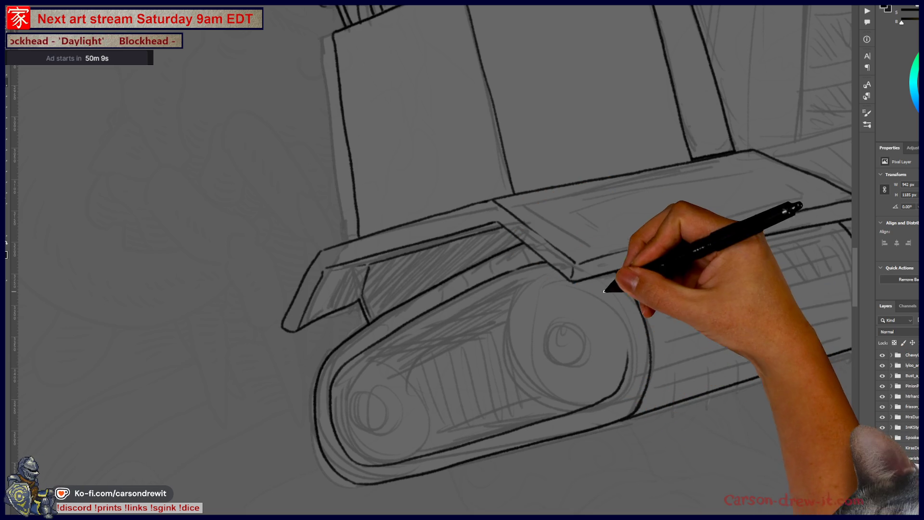
key(ctrl)
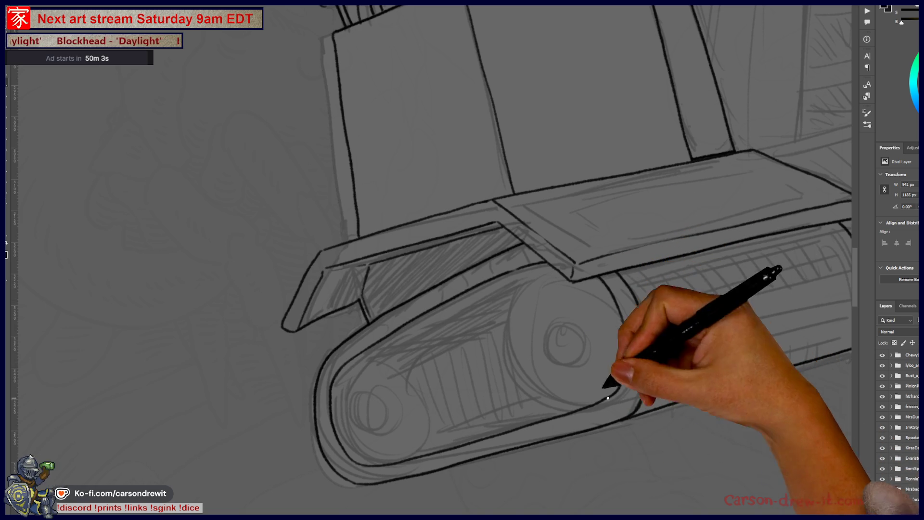
Step: Ink the wheel's left side and top arc, and begin hatching under the front blade
drag(529, 350, 551, 383)
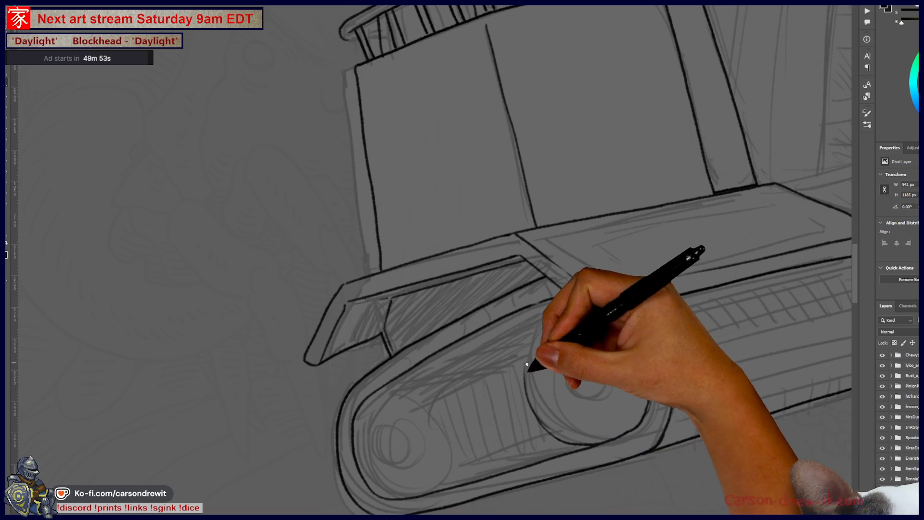
drag(538, 419, 532, 323)
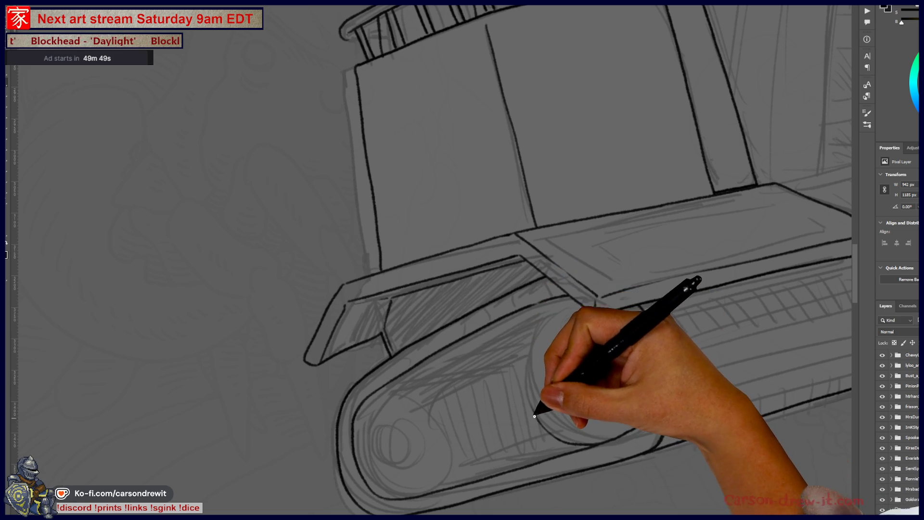
drag(522, 368, 566, 298)
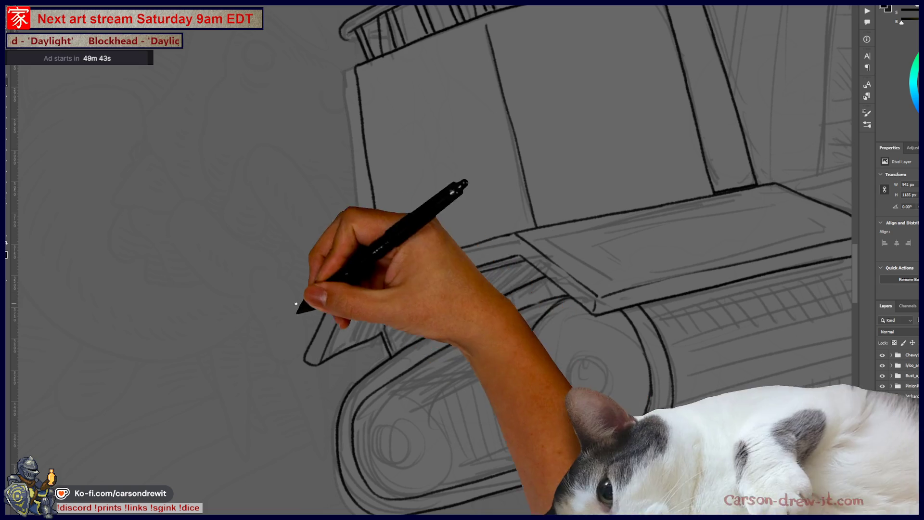
mouse_move(378, 421)
mouse_down()
mouse_move(396, 496)
mouse_move(384, 481)
mouse_move(384, 444)
mouse_move(380, 478)
mouse_move(361, 424)
mouse_move(382, 423)
mouse_move(388, 471)
mouse_move(367, 438)
mouse_move(373, 407)
mouse_move(410, 383)
mouse_move(424, 397)
mouse_up()
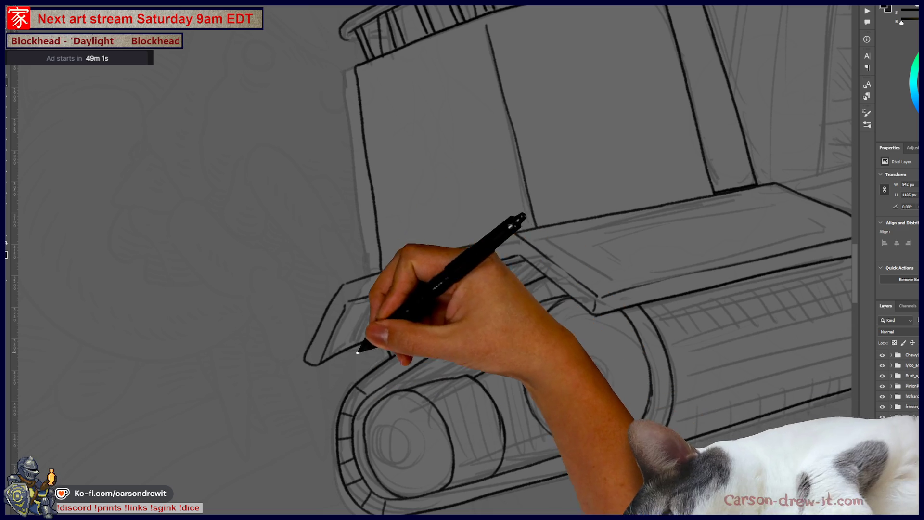
mouse_move(403, 353)
mouse_down()
mouse_move(437, 336)
mouse_move(442, 346)
mouse_move(449, 326)
mouse_move(481, 324)
mouse_move(515, 289)
mouse_move(530, 305)
mouse_move(577, 279)
mouse_move(557, 211)
mouse_move(611, 308)
mouse_move(644, 320)
mouse_move(664, 313)
mouse_move(650, 352)
mouse_move(664, 337)
mouse_move(660, 367)
mouse_move(672, 377)
mouse_move(650, 398)
mouse_move(662, 435)
mouse_move(650, 419)
mouse_move(629, 443)
mouse_move(632, 455)
mouse_move(594, 444)
mouse_move(587, 458)
mouse_move(570, 460)
mouse_move(542, 419)
mouse_move(542, 449)
mouse_move(502, 457)
mouse_move(513, 470)
mouse_move(462, 494)
mouse_move(423, 490)
mouse_move(440, 496)
mouse_move(410, 501)
mouse_up()
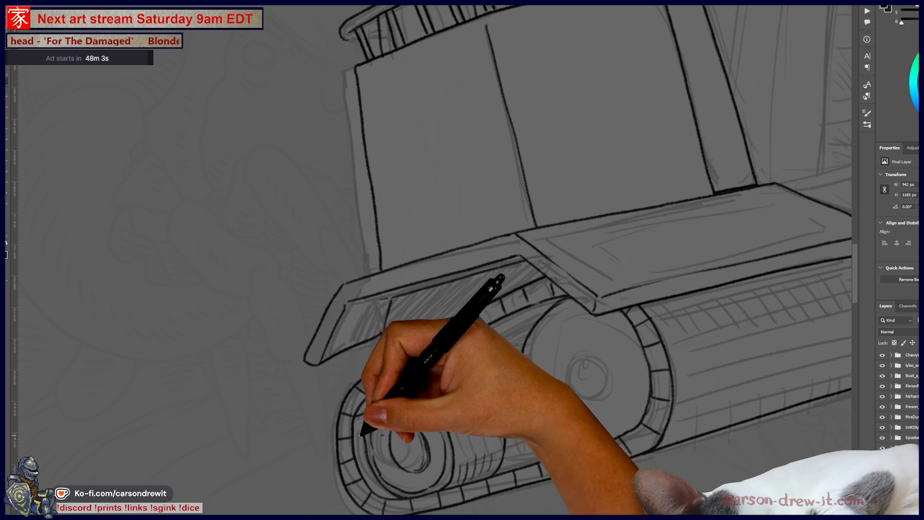
Step: Ink detail on the lower front wheel and tread lines along the track's top edge
drag(357, 458, 398, 495)
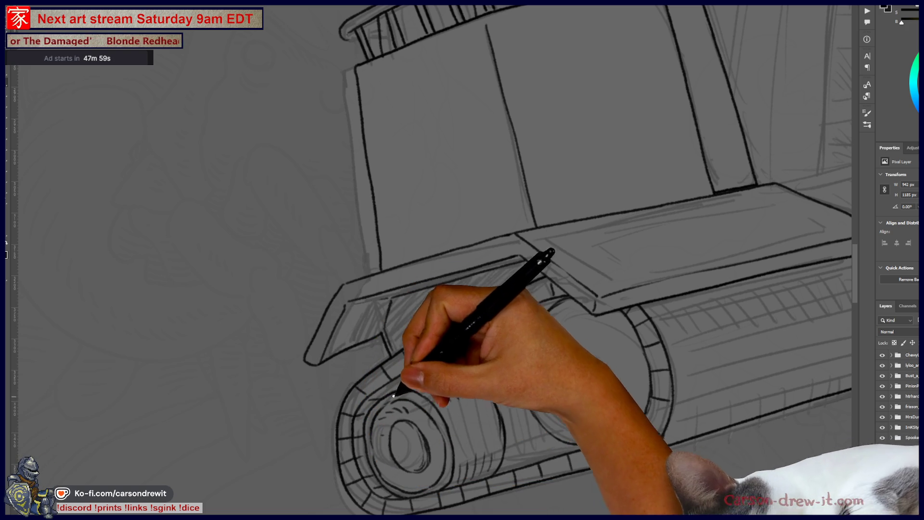
mouse_move(399, 380)
mouse_down()
mouse_move(475, 367)
mouse_move(490, 354)
mouse_move(423, 361)
mouse_move(494, 357)
mouse_move(532, 326)
mouse_move(505, 324)
mouse_move(532, 328)
mouse_move(558, 310)
mouse_up()
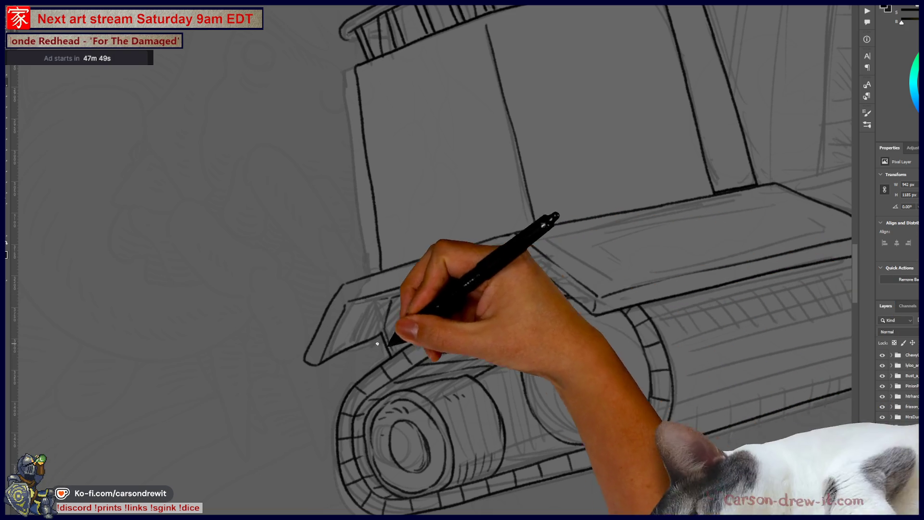
mouse_move(619, 407)
mouse_down()
mouse_move(421, 417)
mouse_move(380, 433)
mouse_up()
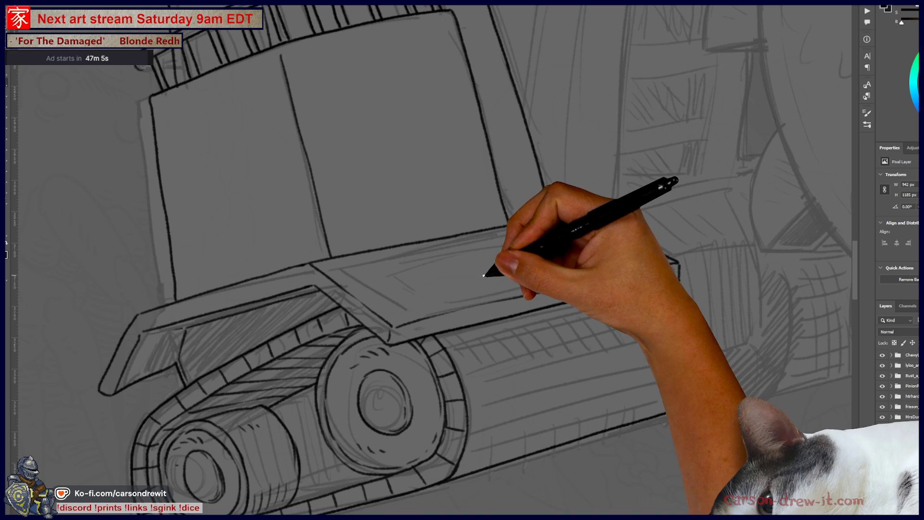
Step: Ink the platform's lower edge, the cylinder's top edge and several ridge lines across the track
mouse_move(489, 284)
mouse_down()
mouse_move(495, 289)
mouse_move(414, 311)
mouse_up()
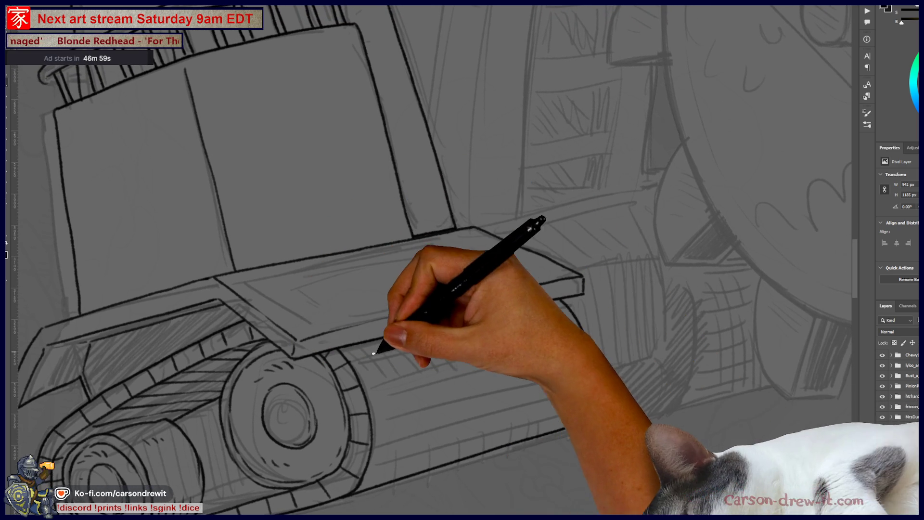
drag(372, 351, 555, 311)
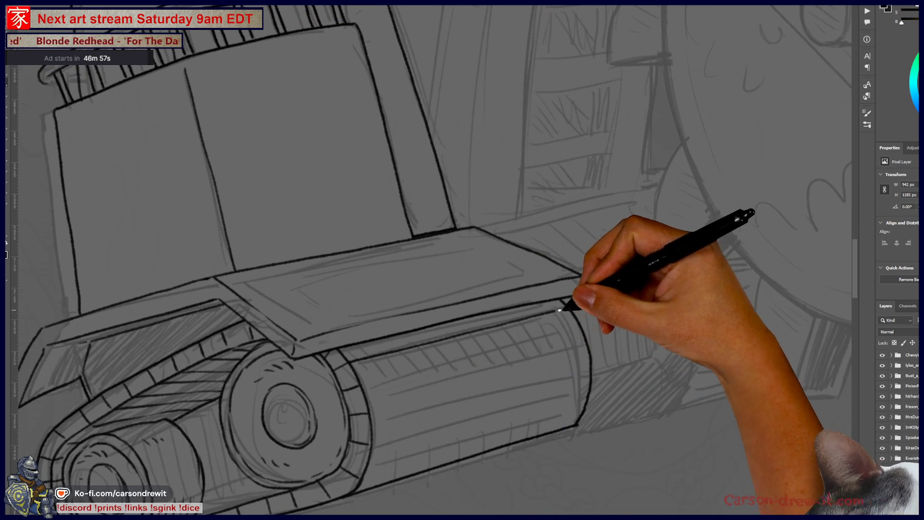
drag(381, 377, 516, 346)
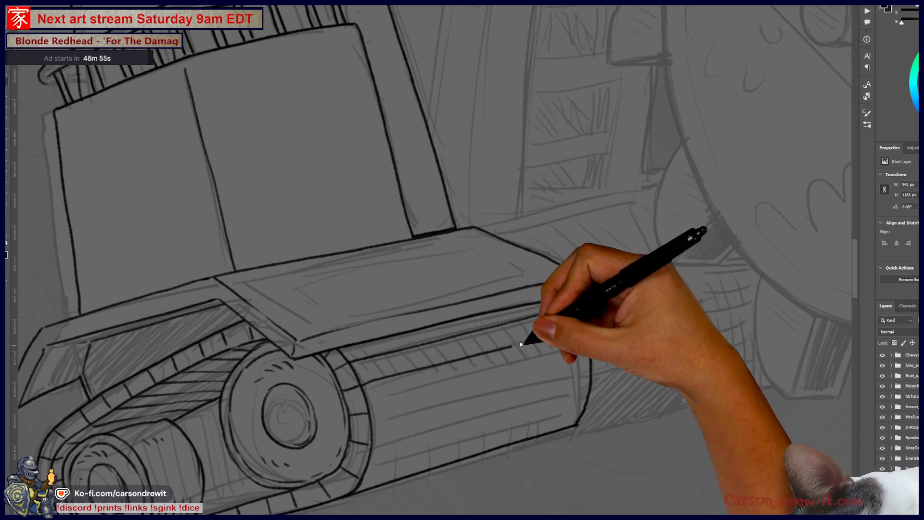
drag(382, 403, 473, 383)
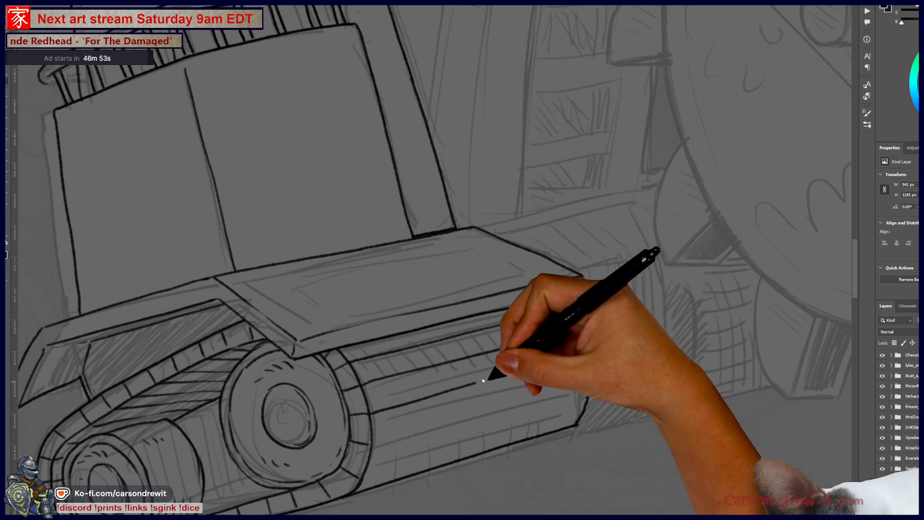
drag(386, 433, 441, 420)
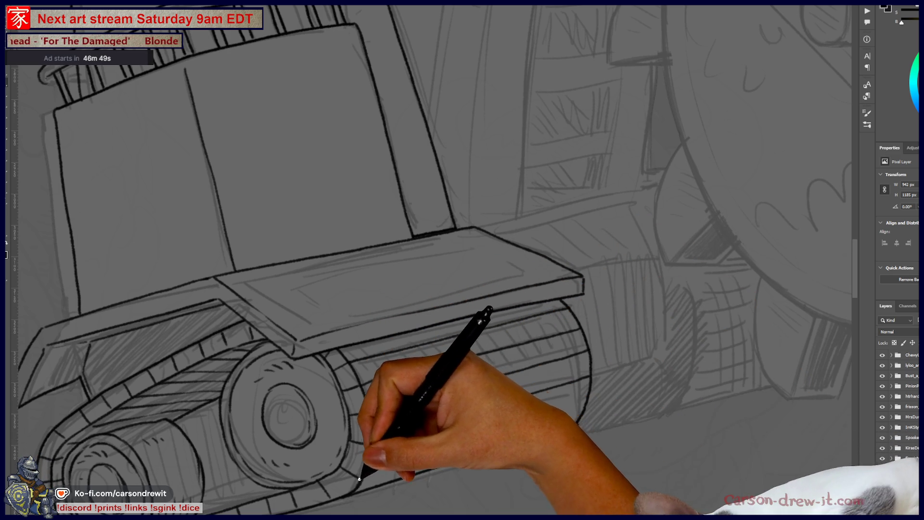
drag(361, 457, 495, 439)
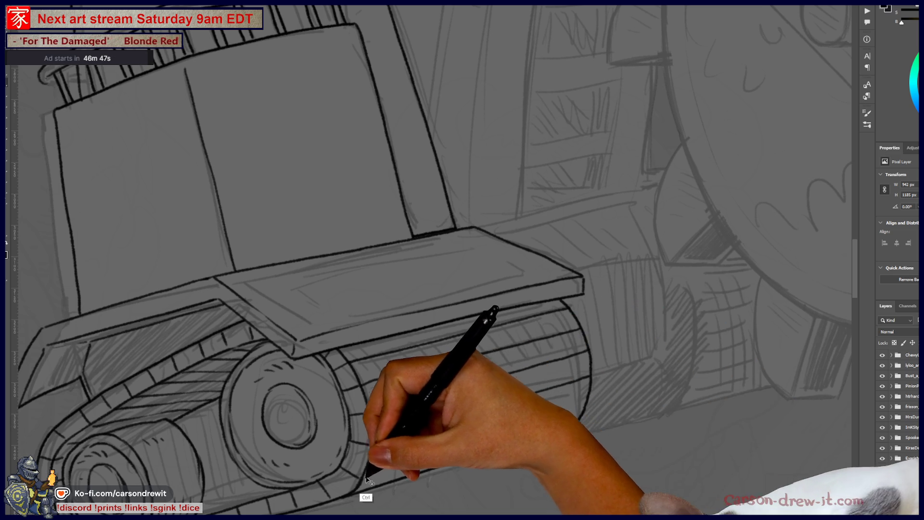
drag(361, 443, 511, 423)
drag(365, 474, 578, 408)
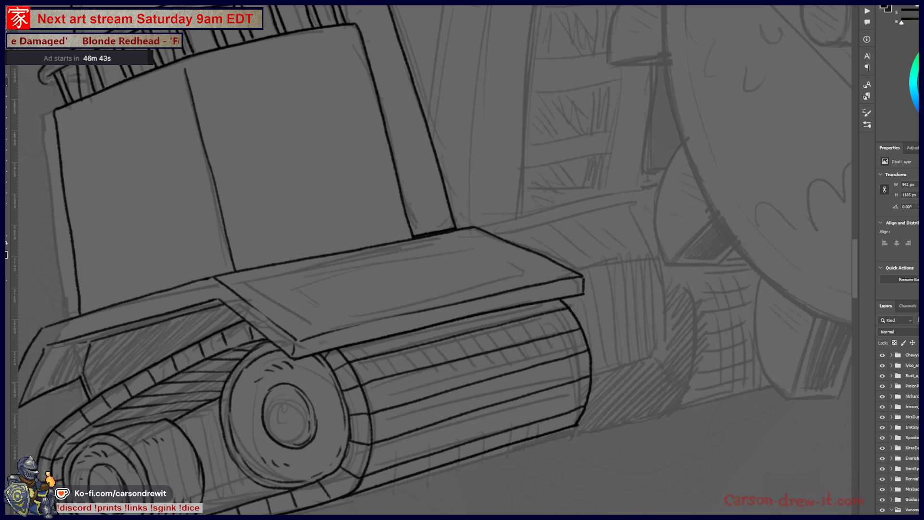
mouse_move(542, 306)
mouse_down()
mouse_move(572, 324)
mouse_move(441, 402)
mouse_move(438, 389)
mouse_move(472, 423)
mouse_move(479, 392)
mouse_move(444, 365)
mouse_move(413, 313)
mouse_move(466, 302)
mouse_up()
key(ctrl+0)
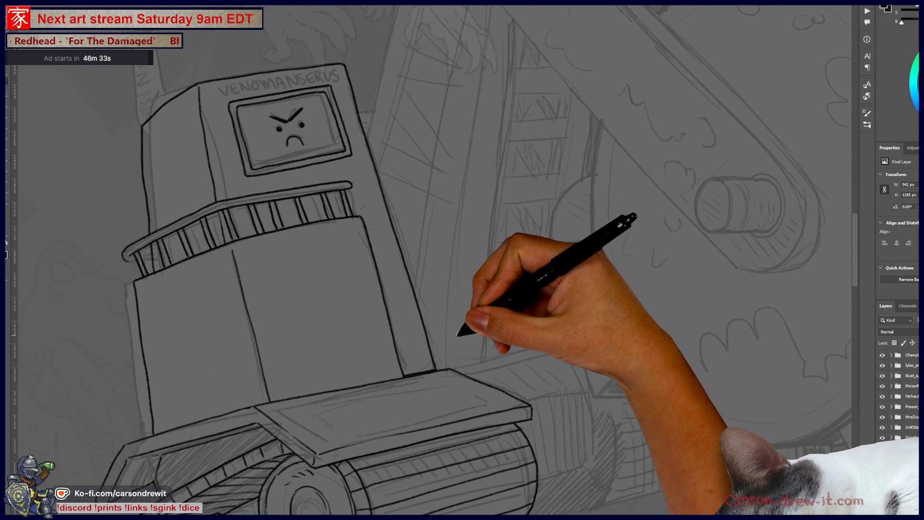
Step: Ink the curved exhaust pipe with its capped top rising from the robot's top-left side
mouse_move(479, 336)
mouse_down()
mouse_move(437, 386)
mouse_move(347, 437)
mouse_move(351, 389)
mouse_move(128, 334)
mouse_move(196, 320)
mouse_move(423, 351)
mouse_move(231, 241)
mouse_up()
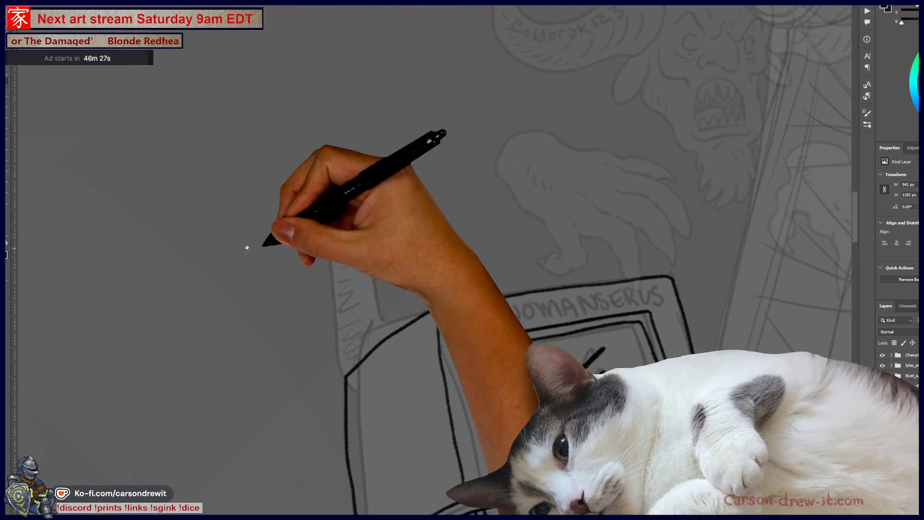
drag(311, 280, 340, 379)
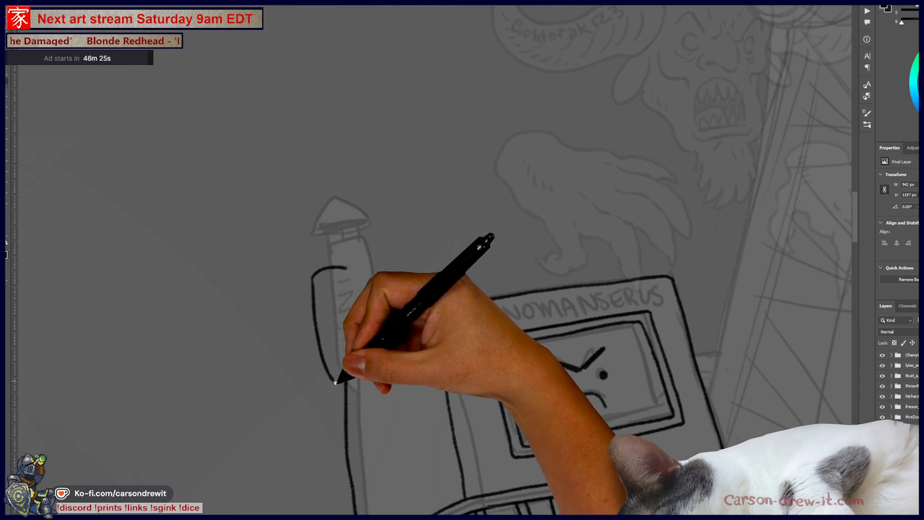
drag(313, 275, 343, 272)
drag(354, 304, 371, 347)
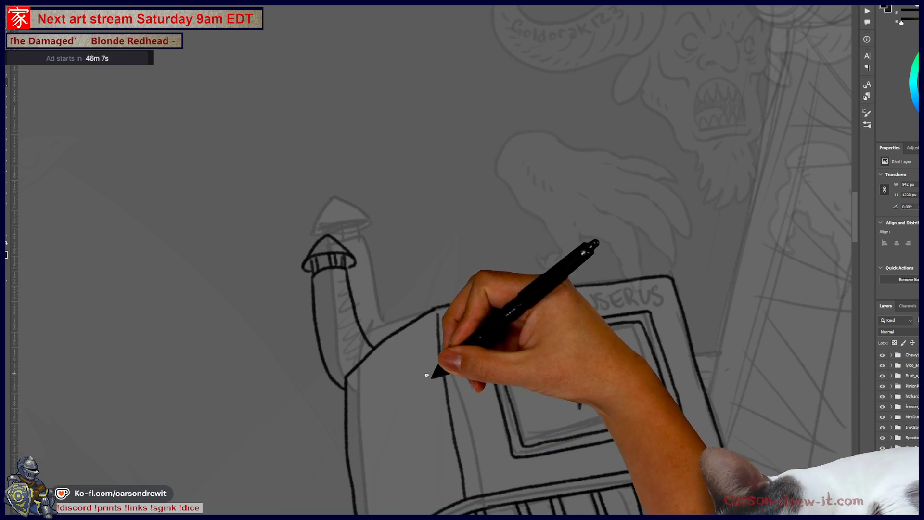
scroll(444, 424, down, 5)
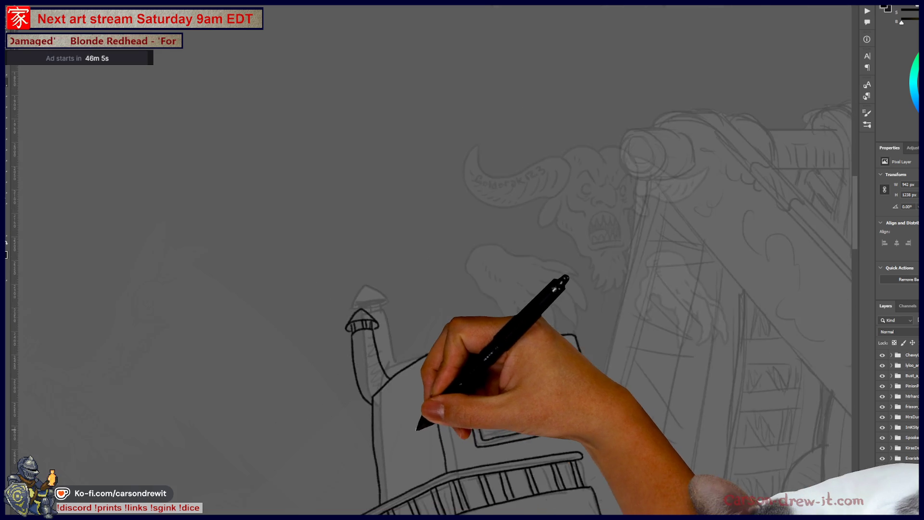
Step: Pan and zoom around the canvas to look over the inked robot's face and label
drag(359, 379, 323, 360)
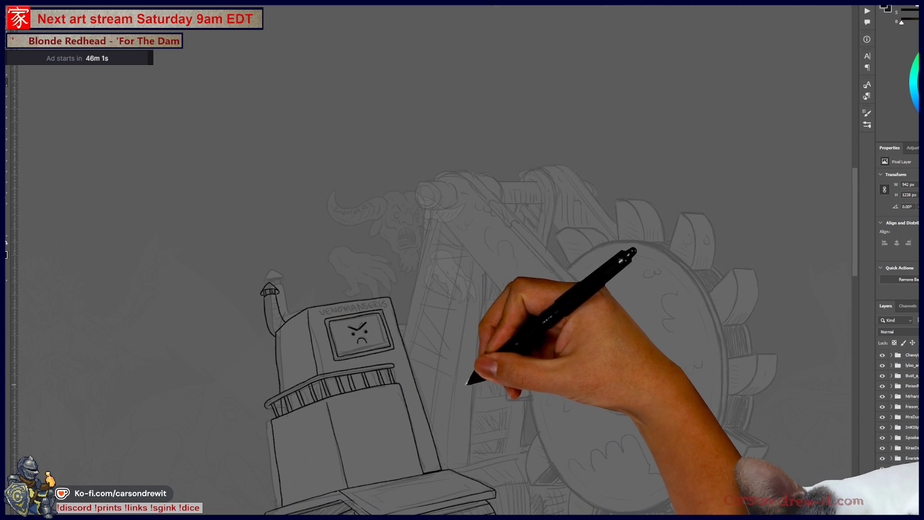
scroll(455, 382, up, 5)
scroll(381, 415, down, 3)
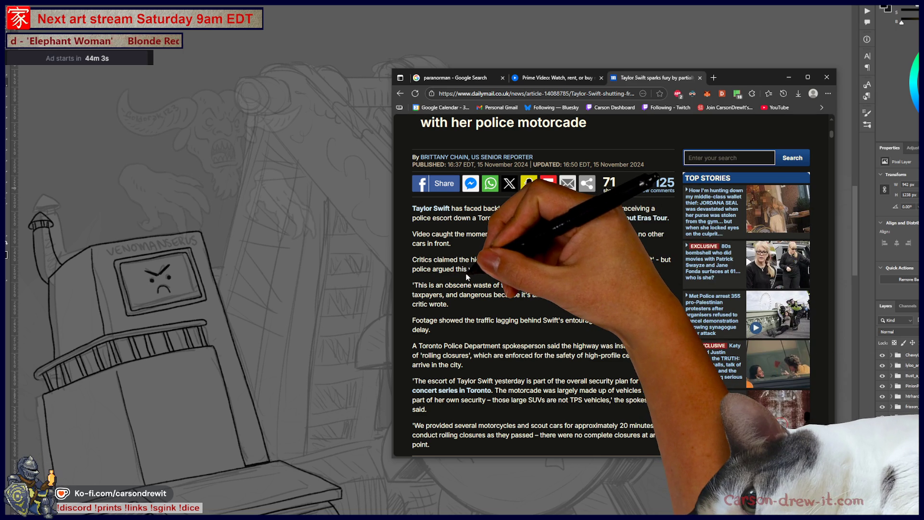
Step: Scroll through the Daily Mail article, then dismiss the browser to reveal the robot drawing
scroll(476, 273, up, 2)
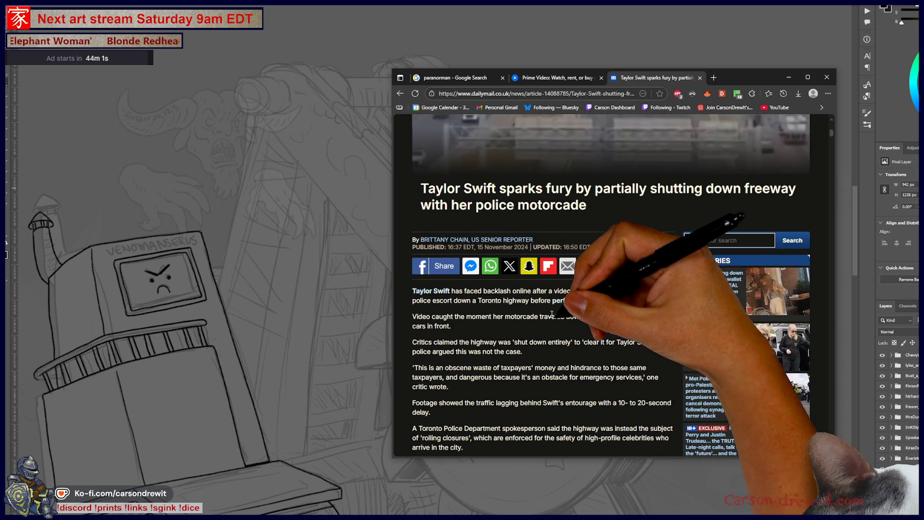
scroll(563, 326, down, 2)
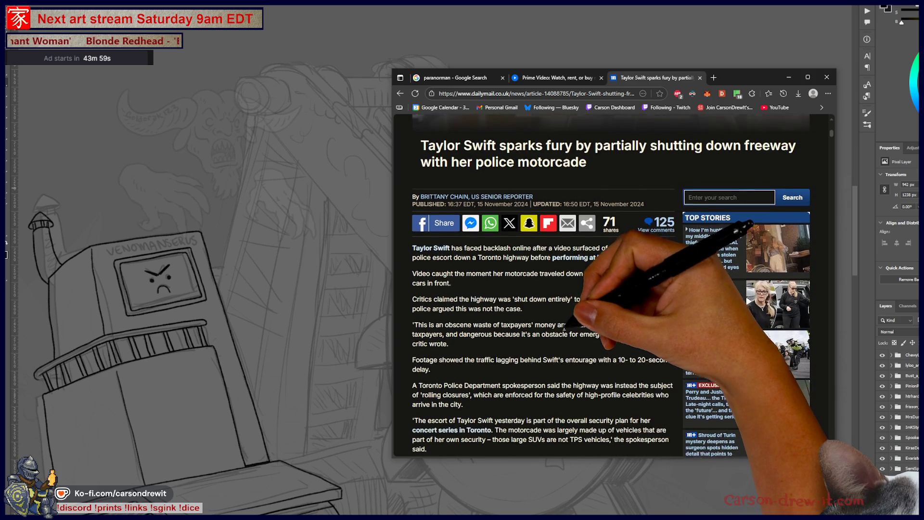
scroll(564, 330, down, 1)
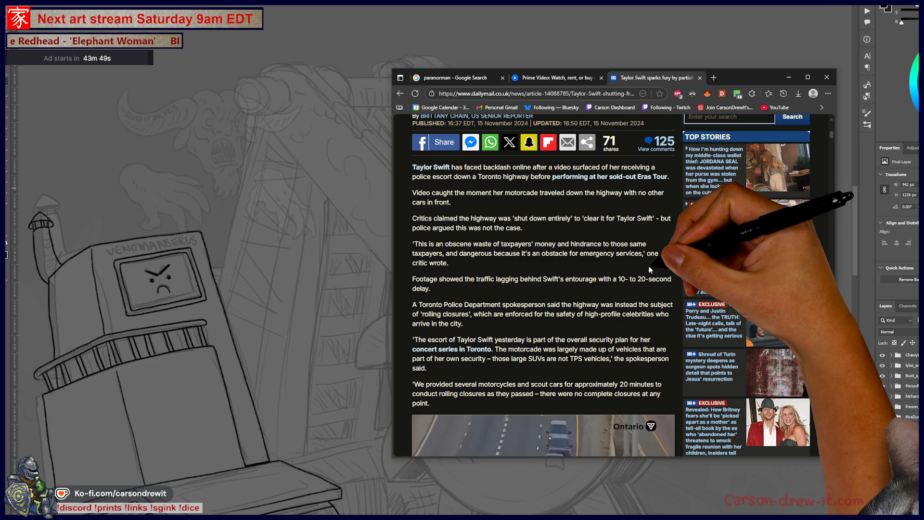
scroll(643, 278, down, 1)
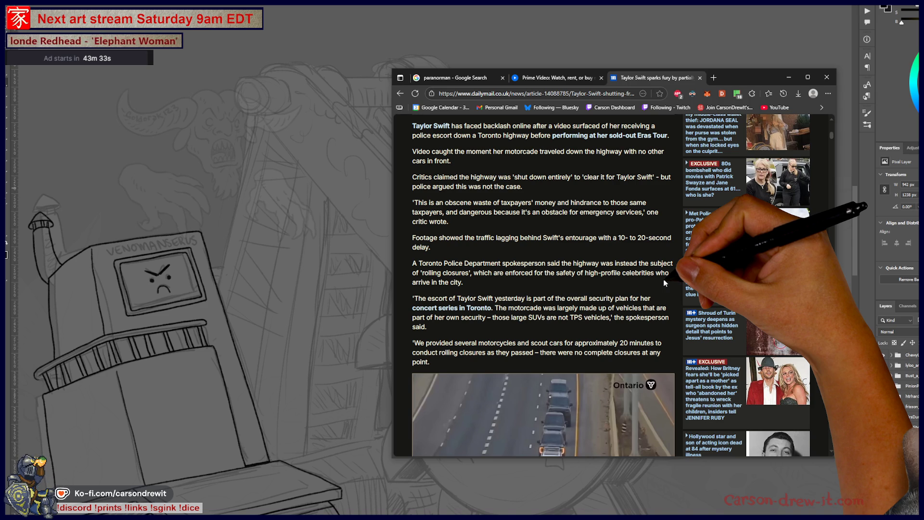
scroll(664, 278, down, 2)
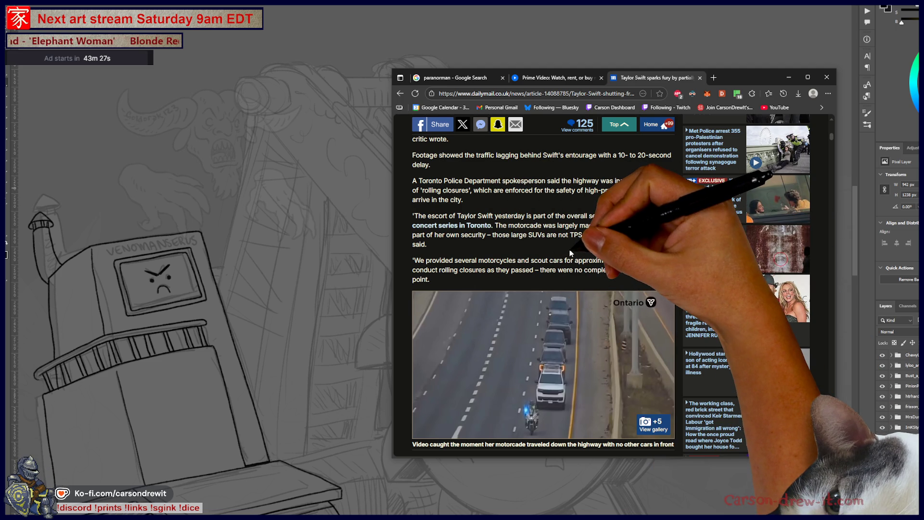
scroll(572, 253, down, 3)
scroll(587, 254, up, 3)
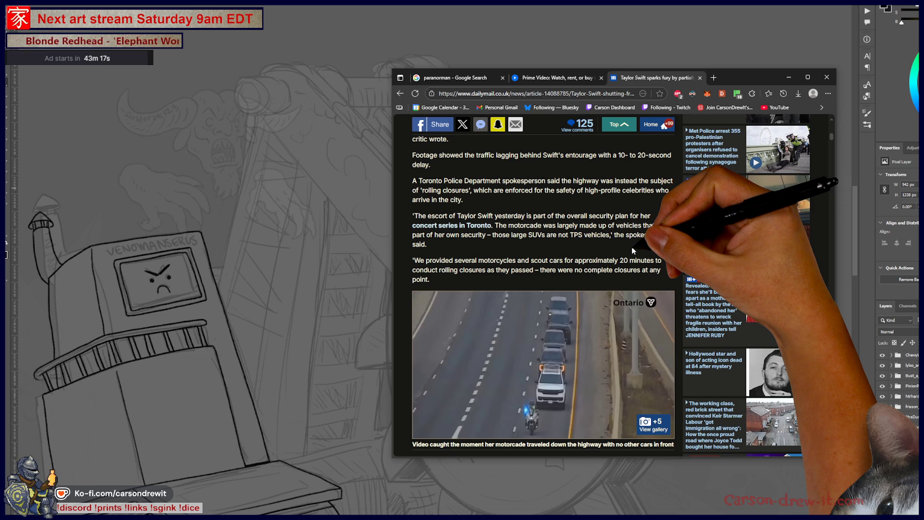
scroll(632, 250, down, 5)
scroll(630, 254, down, 10)
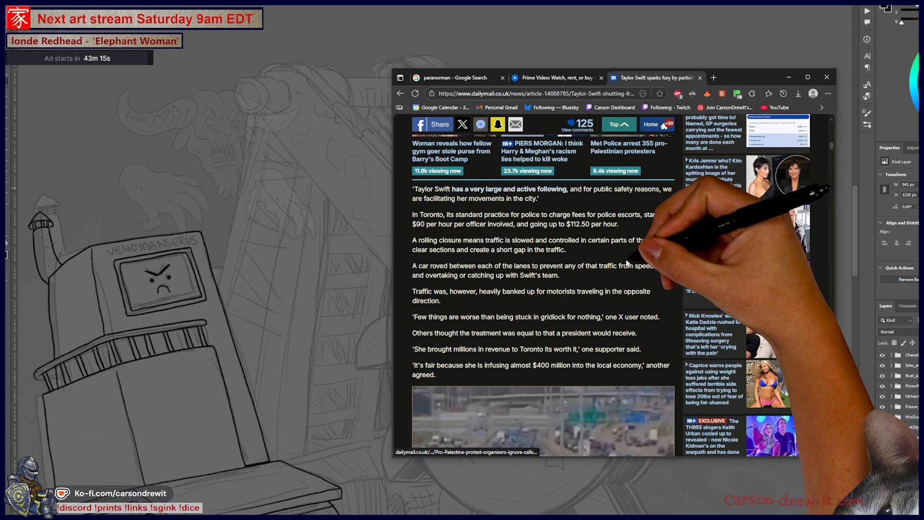
scroll(626, 262, down, 2)
scroll(623, 262, up, 7)
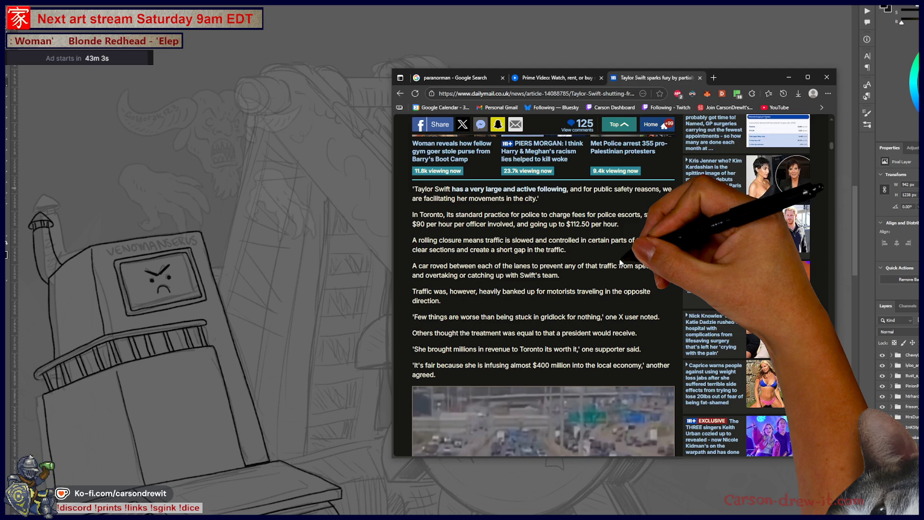
scroll(621, 262, down, 8)
scroll(613, 265, down, 12)
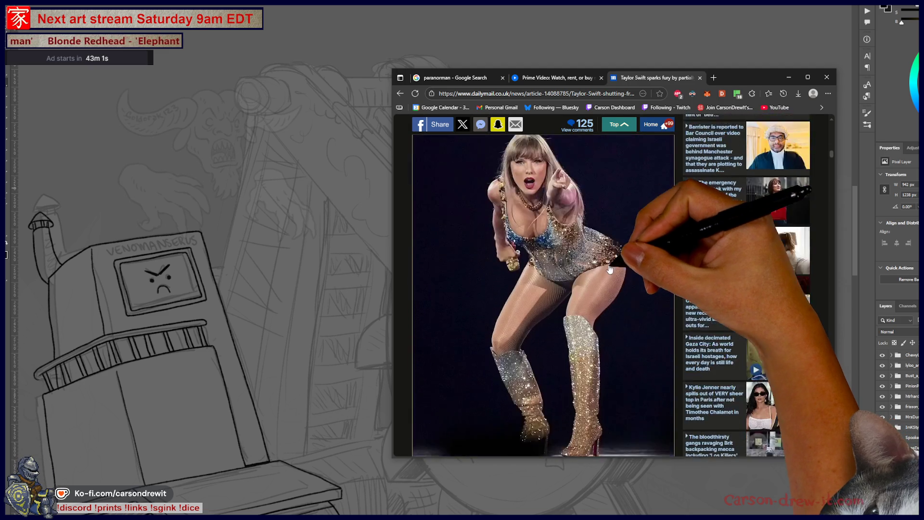
scroll(604, 278, up, 15)
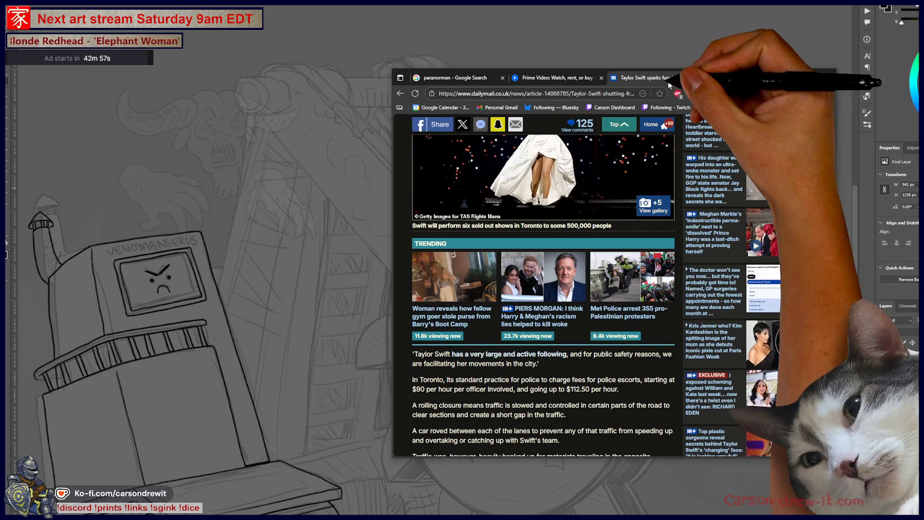
click(770, 78)
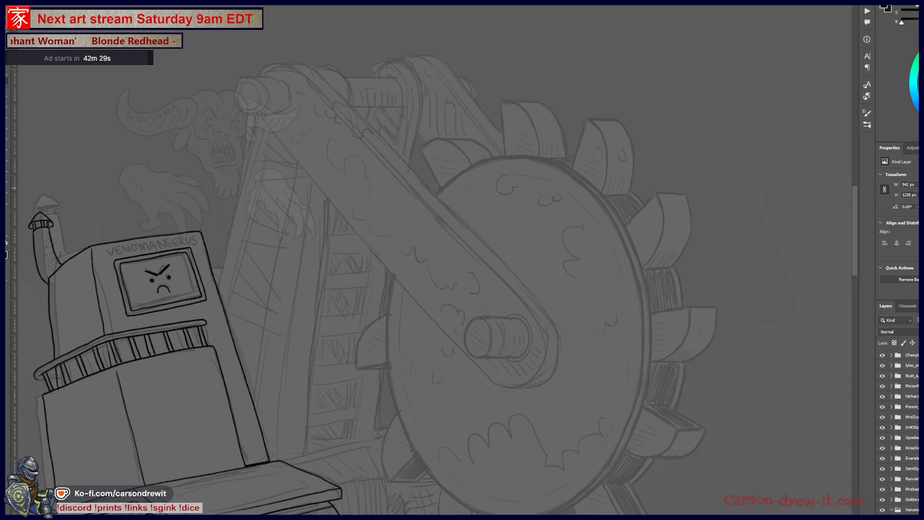
Step: Centre the view on the boom arm and ink the round pivot at its top
mouse_move(417, 329)
mouse_down()
mouse_move(560, 305)
mouse_move(584, 380)
mouse_up()
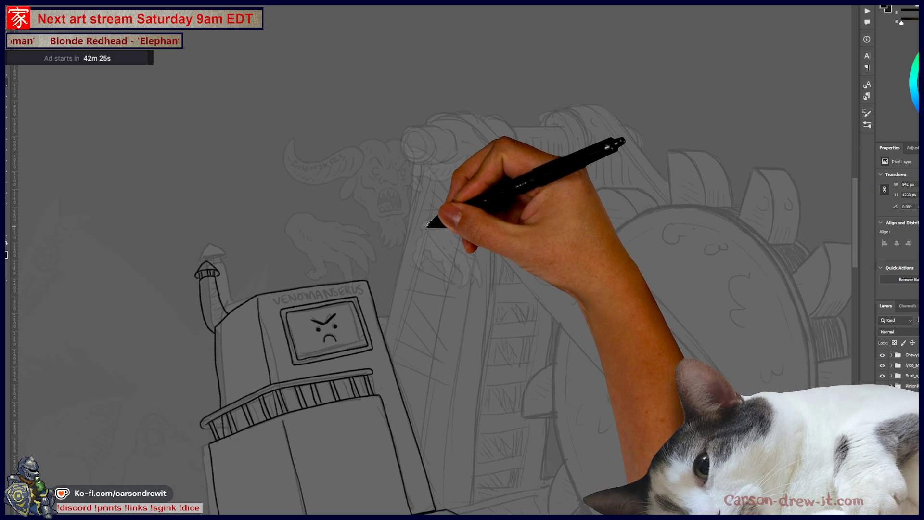
scroll(428, 226, up, 2)
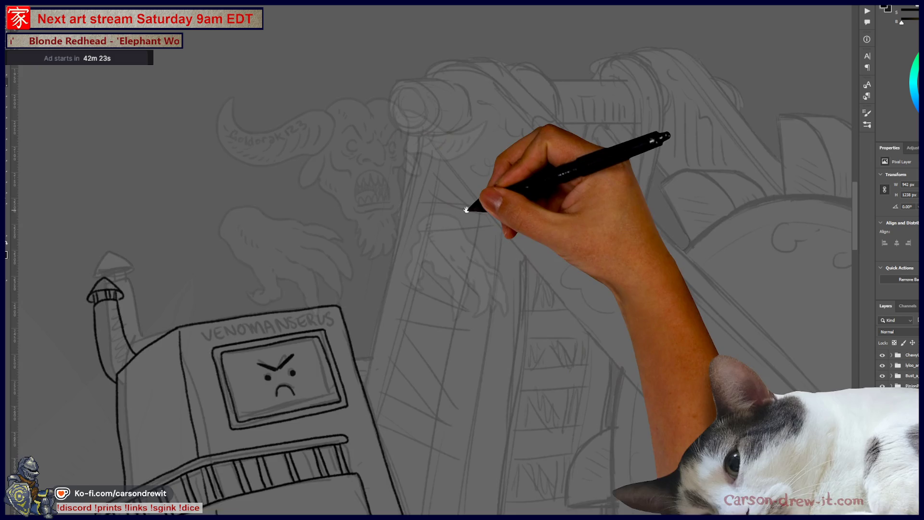
drag(470, 207, 450, 302)
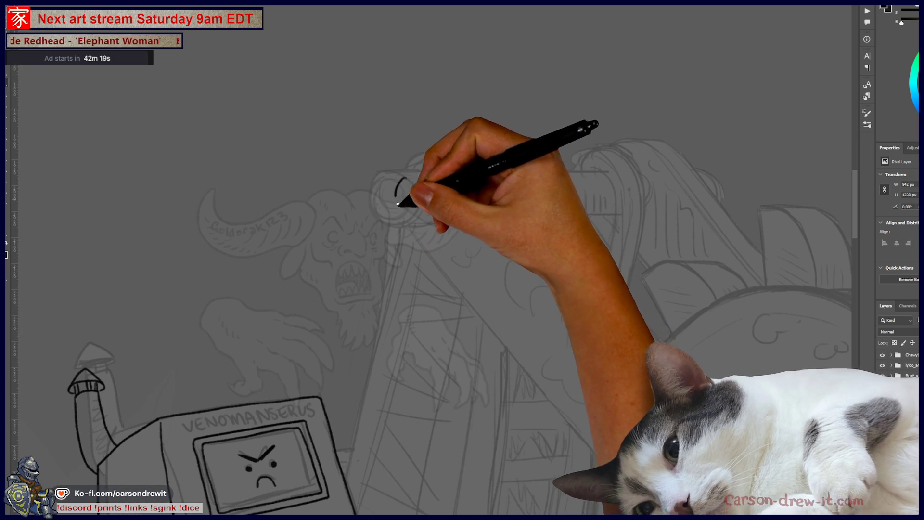
drag(417, 175, 428, 183)
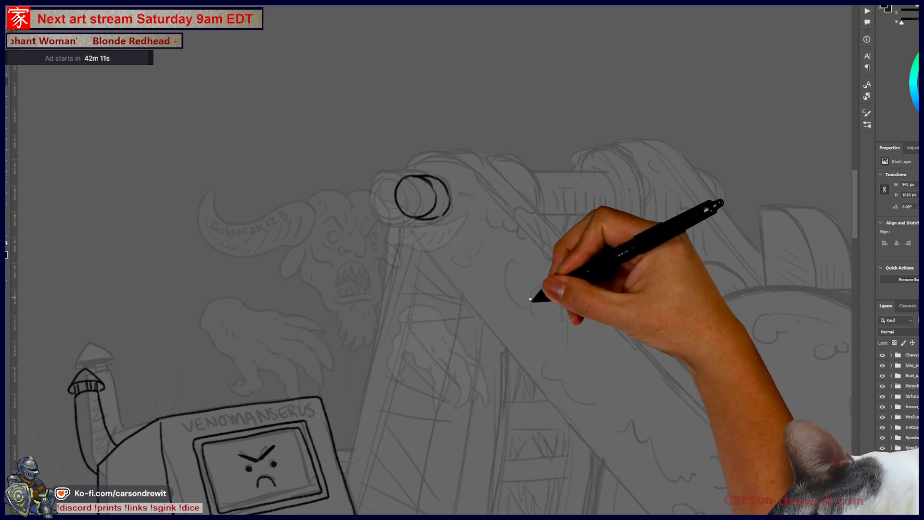
drag(537, 289, 557, 258)
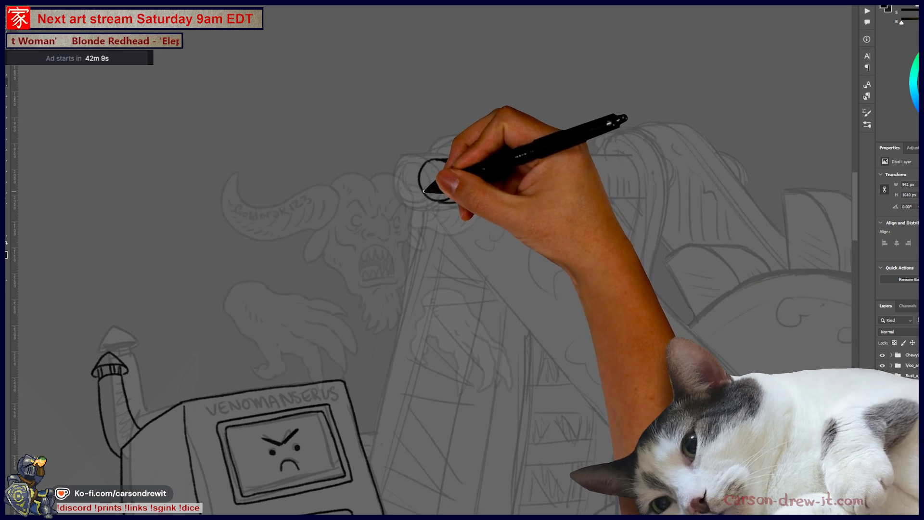
Step: Ink the arc curving up-right from the pivot circle, and begin the arm's upper edge line
drag(441, 153, 466, 149)
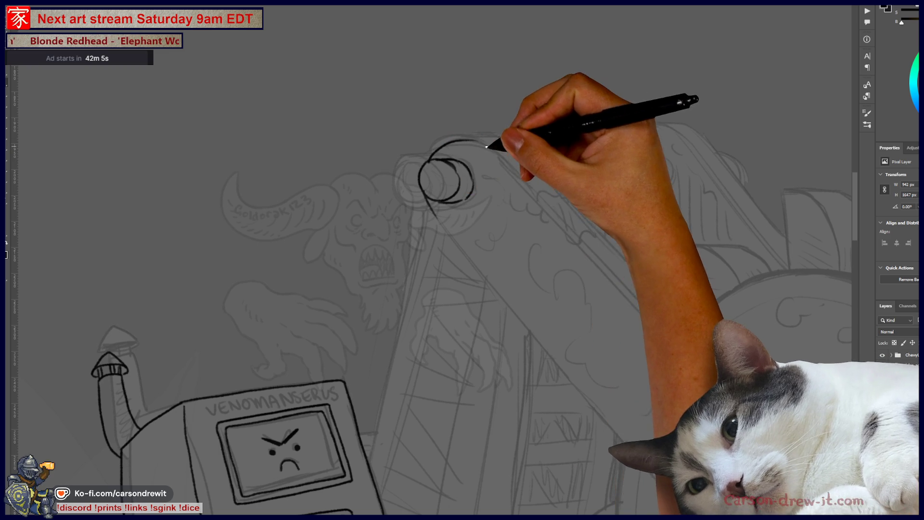
drag(428, 161, 484, 142)
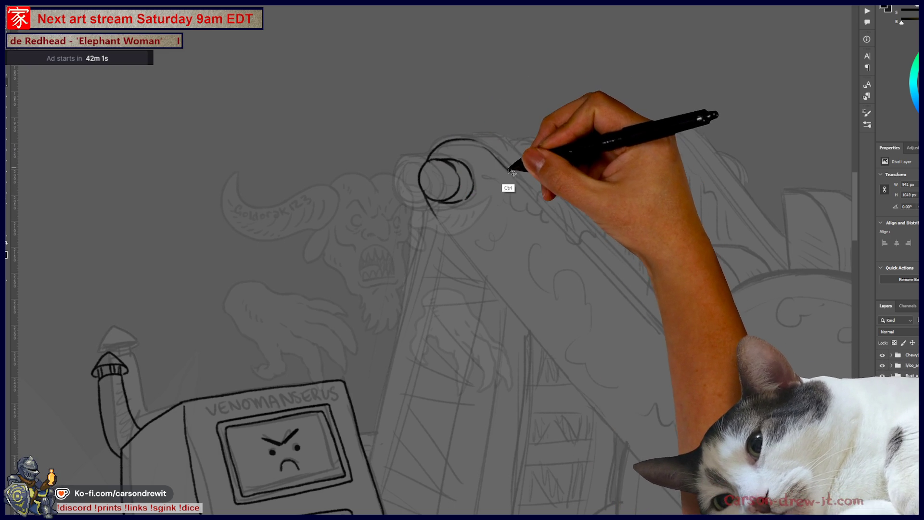
mouse_move(453, 140)
mouse_down()
mouse_move(504, 138)
mouse_move(373, 142)
mouse_move(285, 73)
mouse_move(198, 145)
mouse_up()
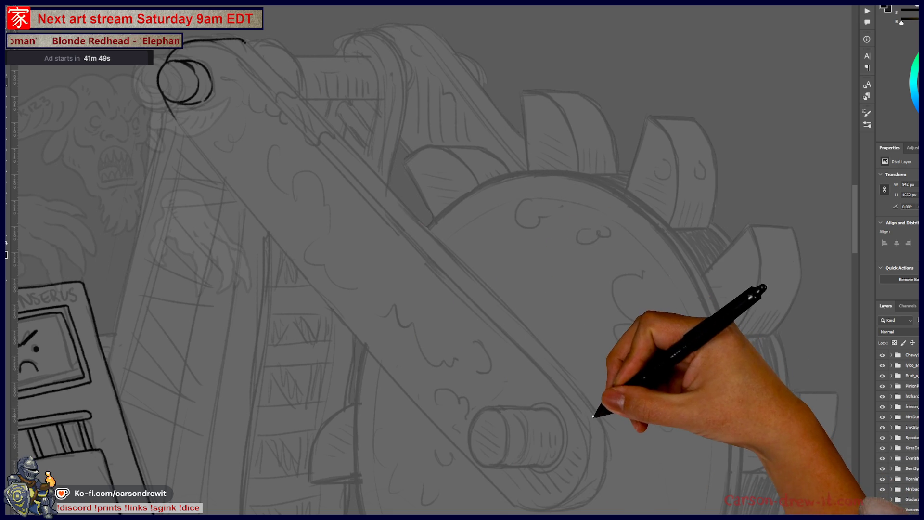
shift+click(600, 420)
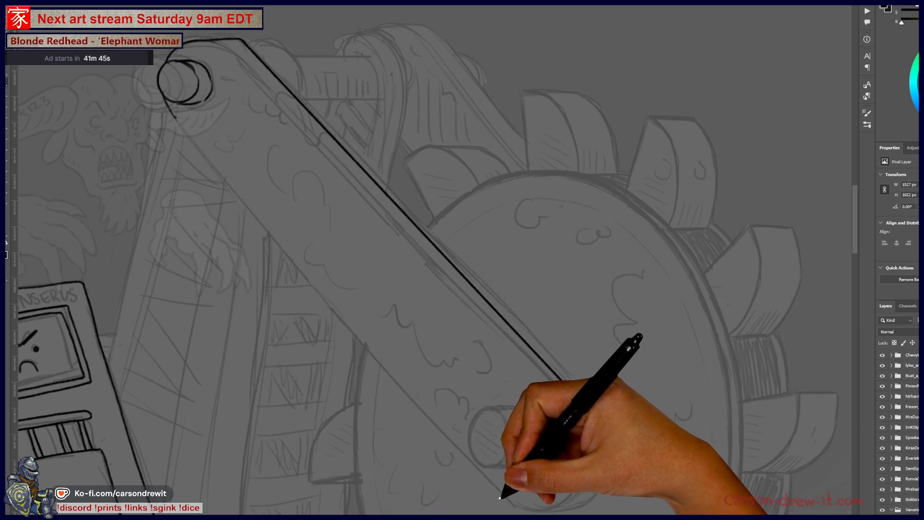
Step: Ink a straight line along the boom arm's lower edge and check it zoomed out
shift+click(506, 496)
key(ctrl+minus)
key(ctrl+plus)
key(ctrl+plus)
Step: Erase the stray corner and curve the top ink line around the pivot circle
mouse_move(318, 115)
mouse_down()
mouse_move(346, 119)
mouse_move(289, 109)
mouse_move(337, 118)
mouse_move(321, 117)
mouse_up()
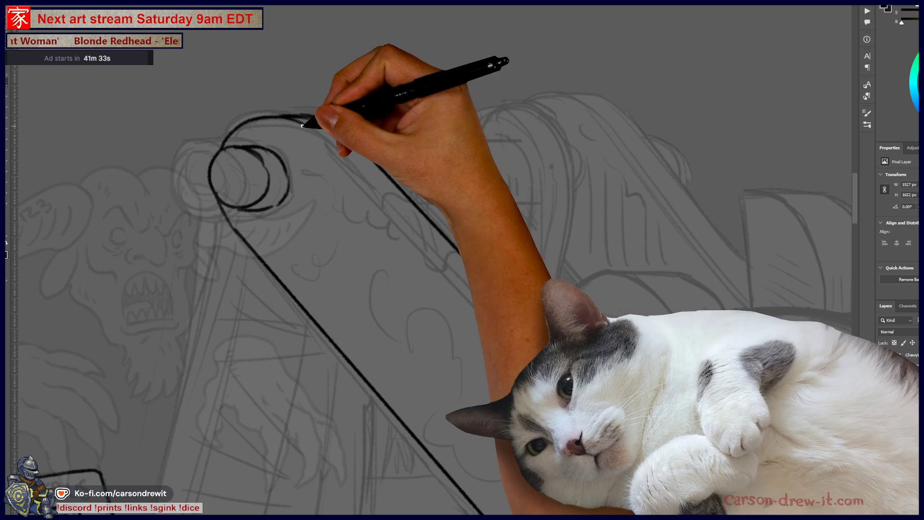
drag(314, 124, 324, 141)
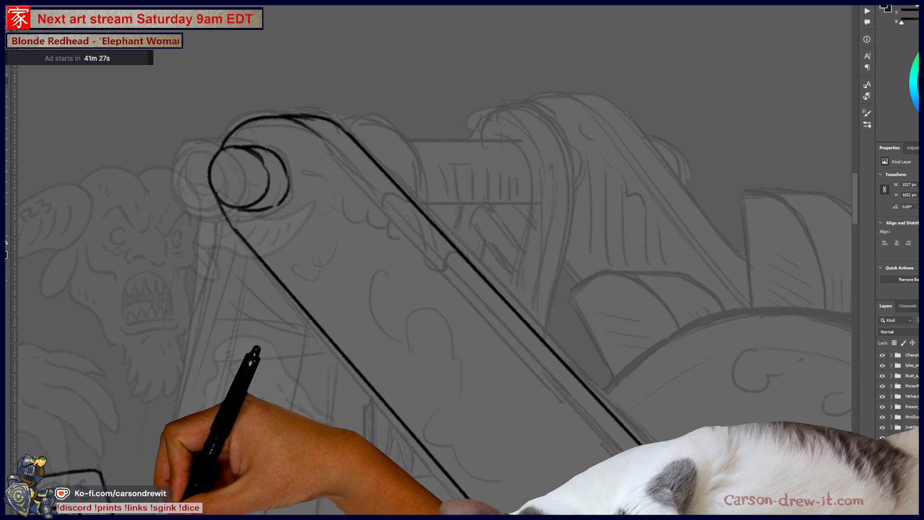
key(super+d)
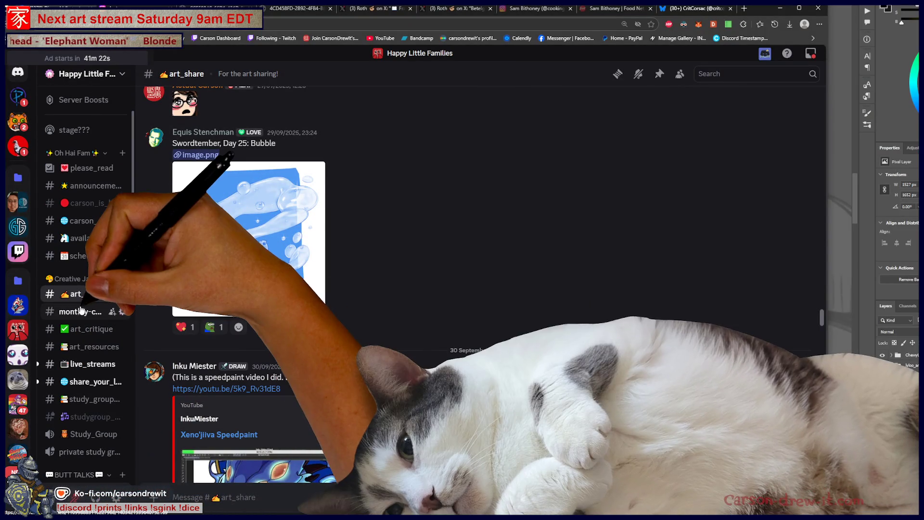
Step: Open #monthly-community-showcase and scroll to the shared Broodmother Instagram post
click(82, 311)
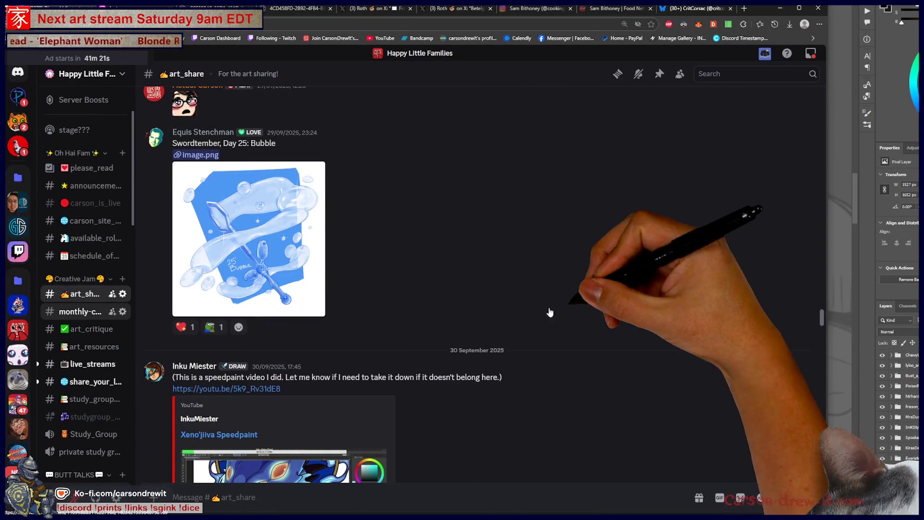
scroll(531, 306, up, 10)
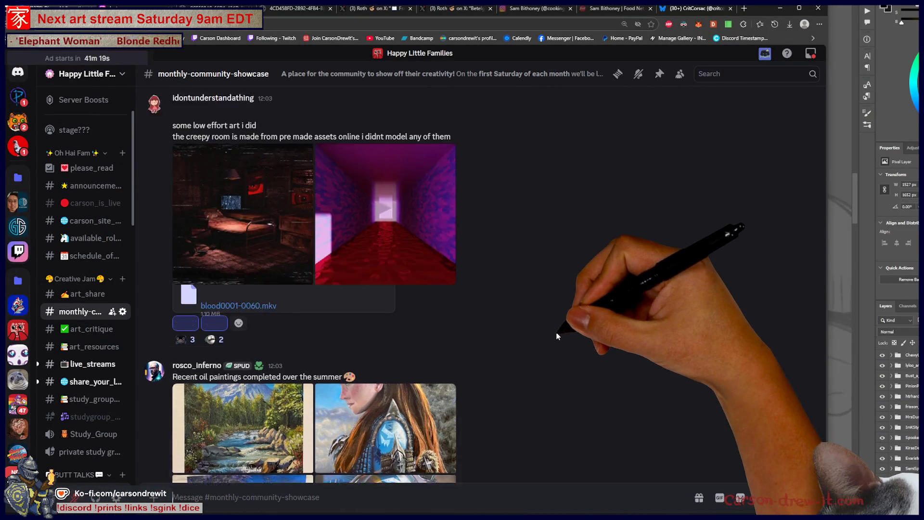
scroll(555, 339, up, 15)
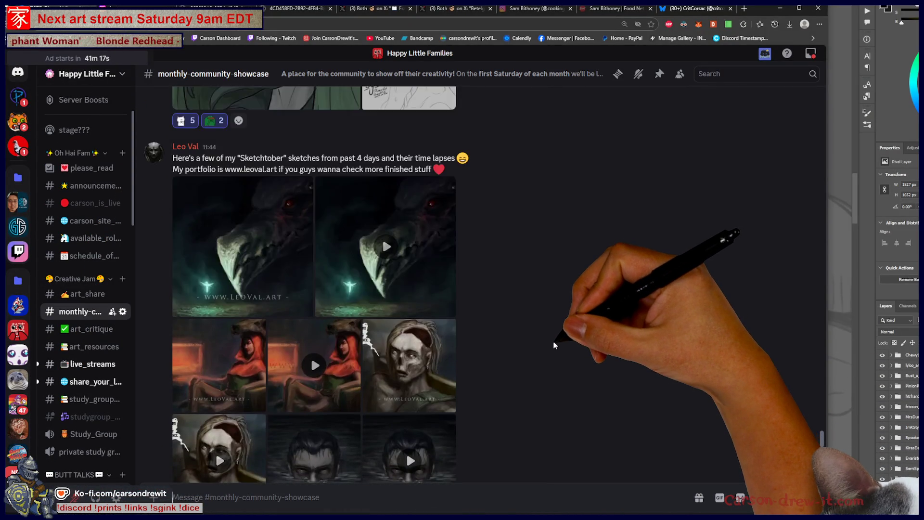
scroll(538, 356, up, 15)
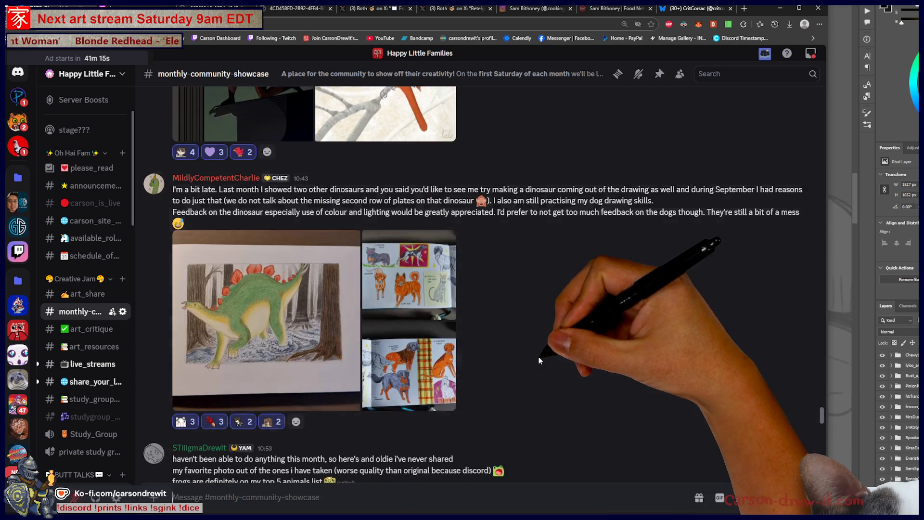
scroll(522, 351, down, 3)
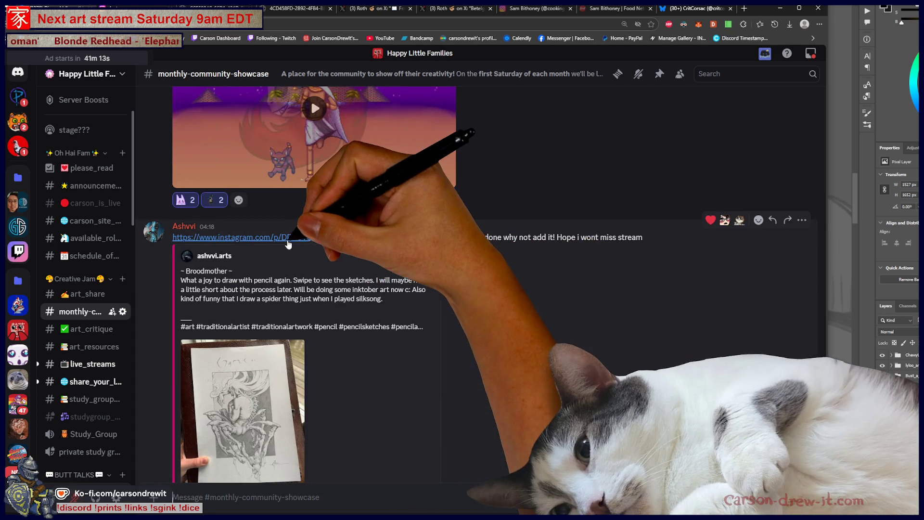
key(ctrl+w)
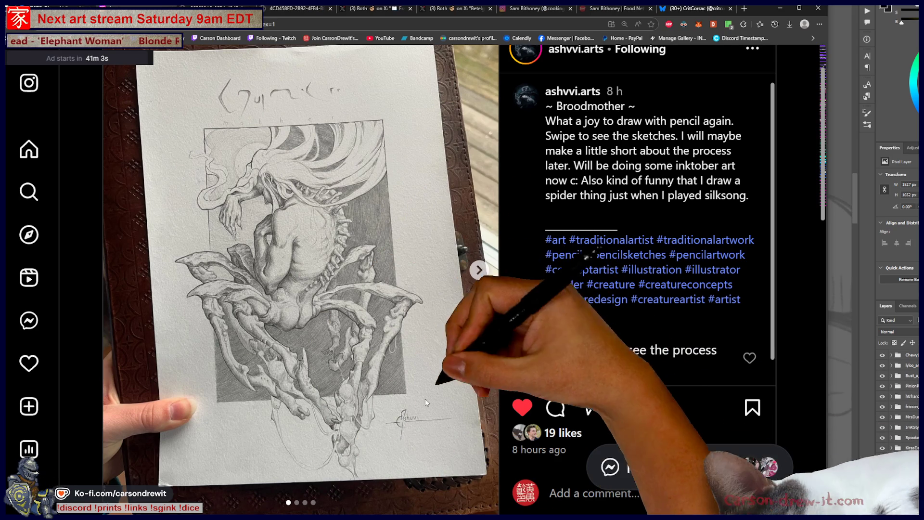
Step: Page through all four Broodmother images, then back to the finished drawing
click(479, 270)
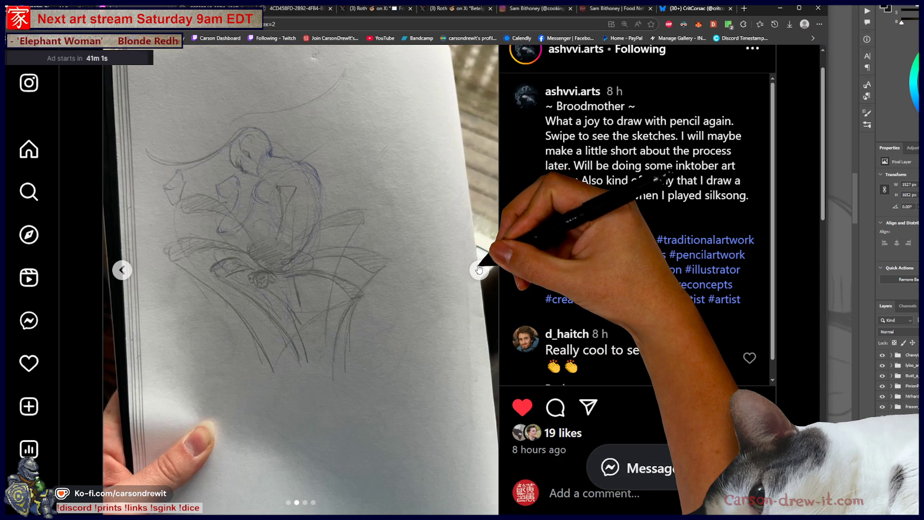
click(479, 270)
click(480, 270)
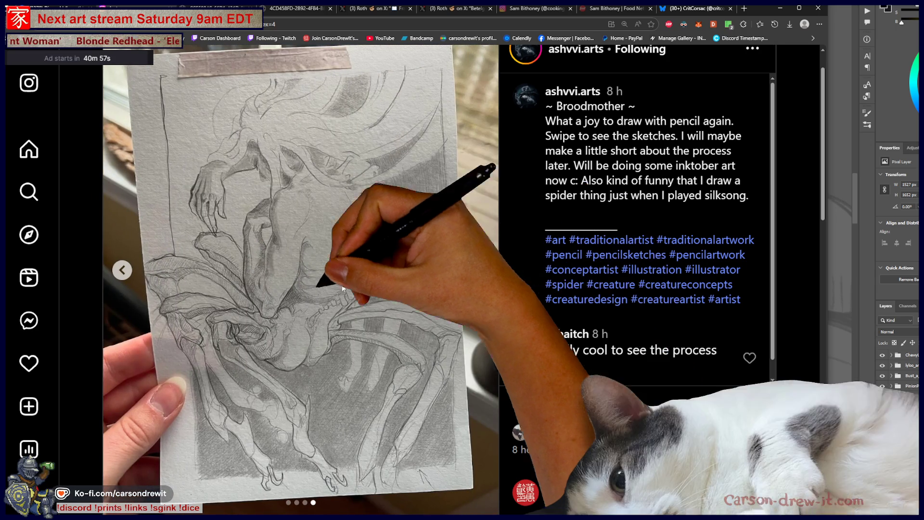
click(121, 270)
click(120, 270)
click(121, 271)
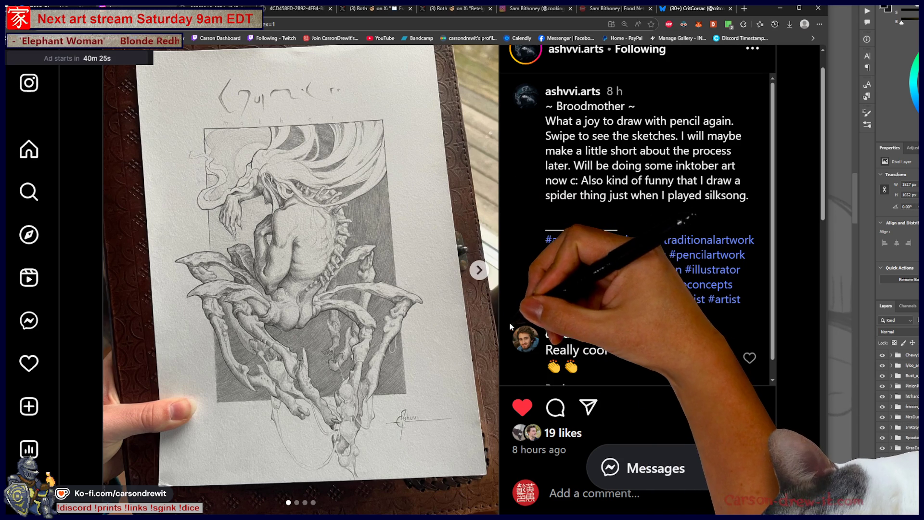
Step: Advance the carousel again to the pencil and blue-pen sketch images
scroll(510, 326, up, 1)
mouse_move(571, 105)
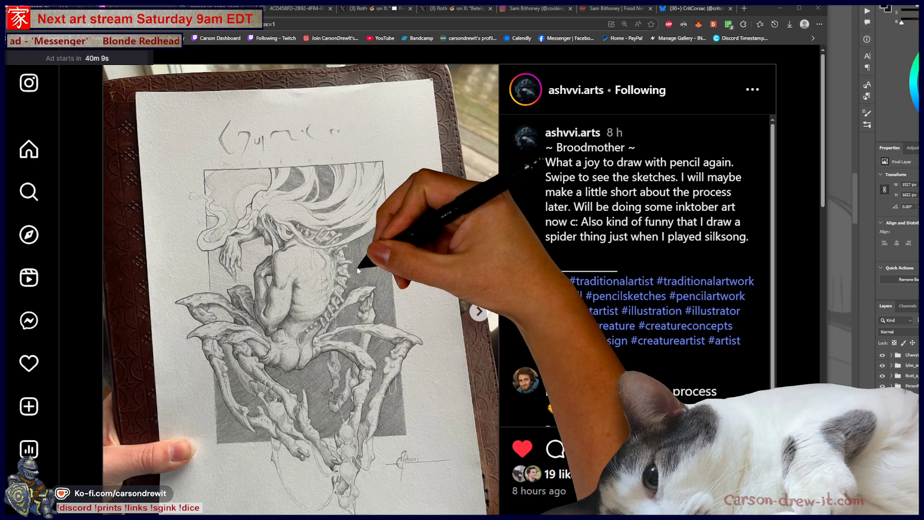
scroll(367, 279, down, 2)
scroll(481, 313, up, 3)
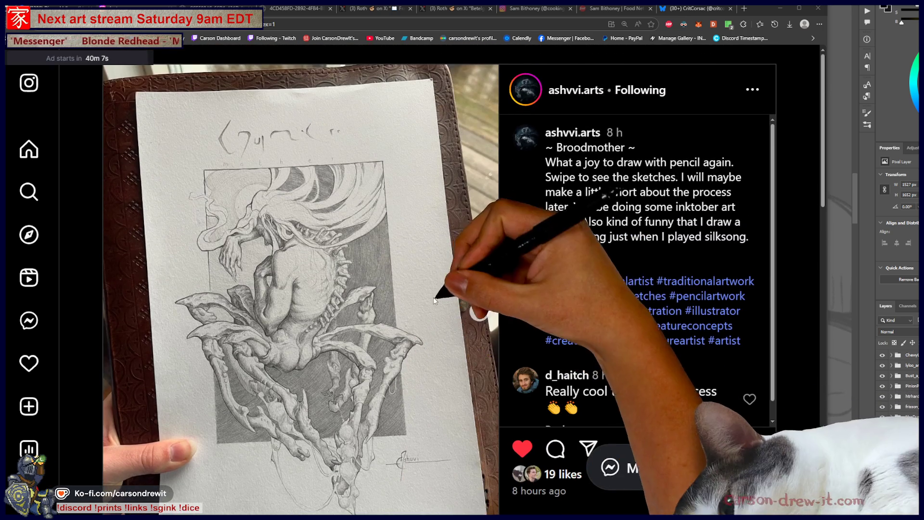
click(480, 313)
click(480, 314)
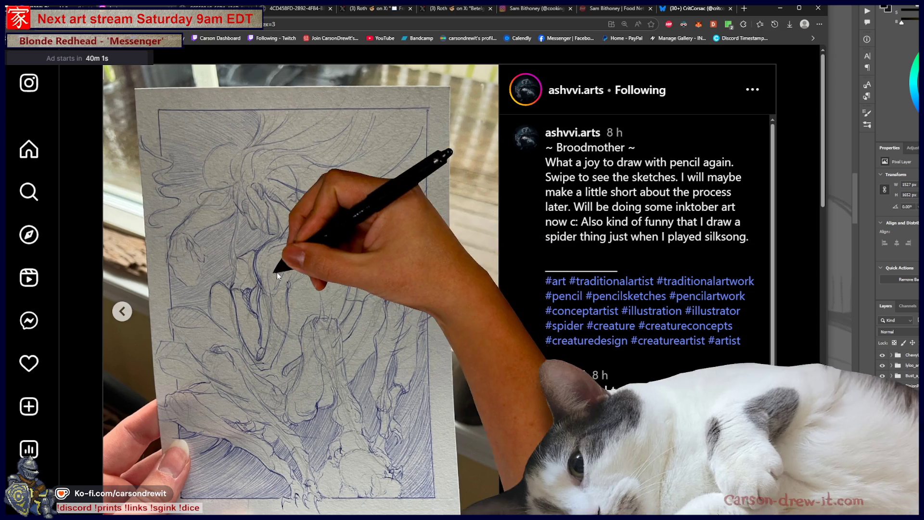
Step: Scroll down to the artist's more-posts grid and open the Nidus fan-art post
scroll(269, 284, down, 3)
scroll(345, 277, down, 7)
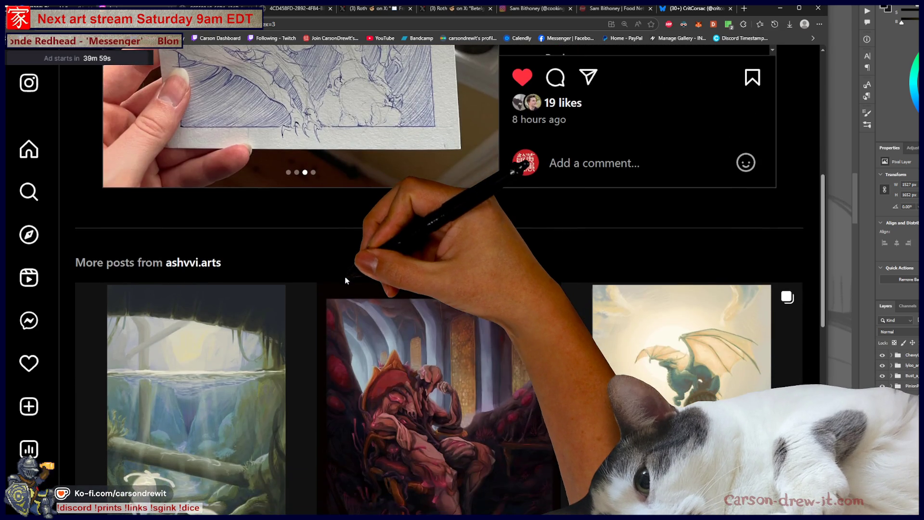
scroll(346, 281, down, 1)
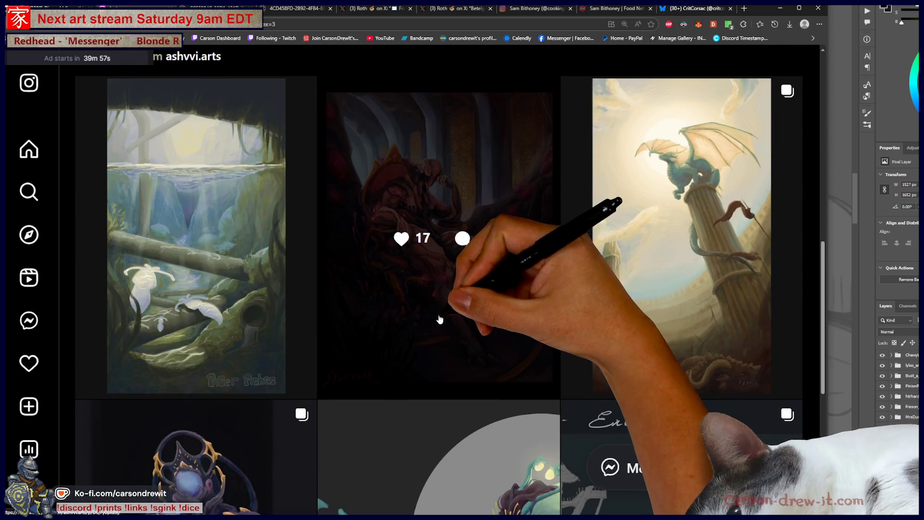
scroll(518, 326, down, 5)
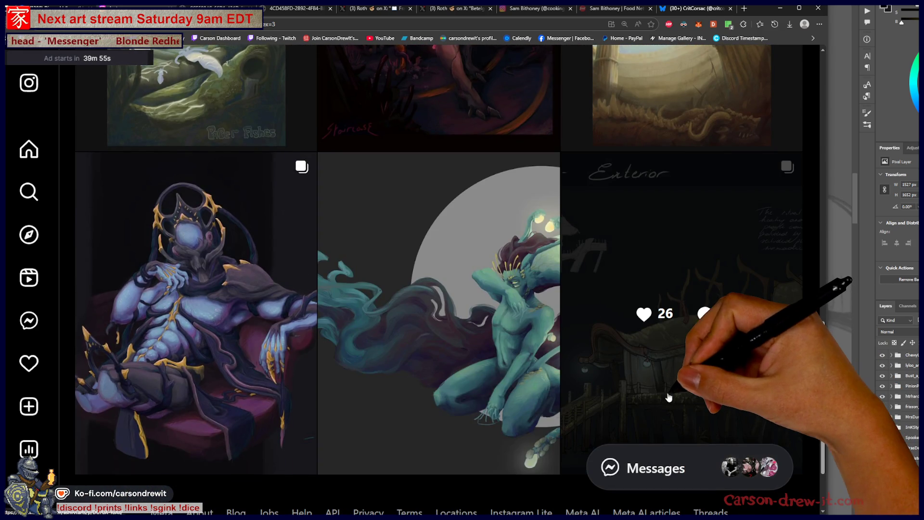
scroll(645, 397, up, 5)
click(457, 364)
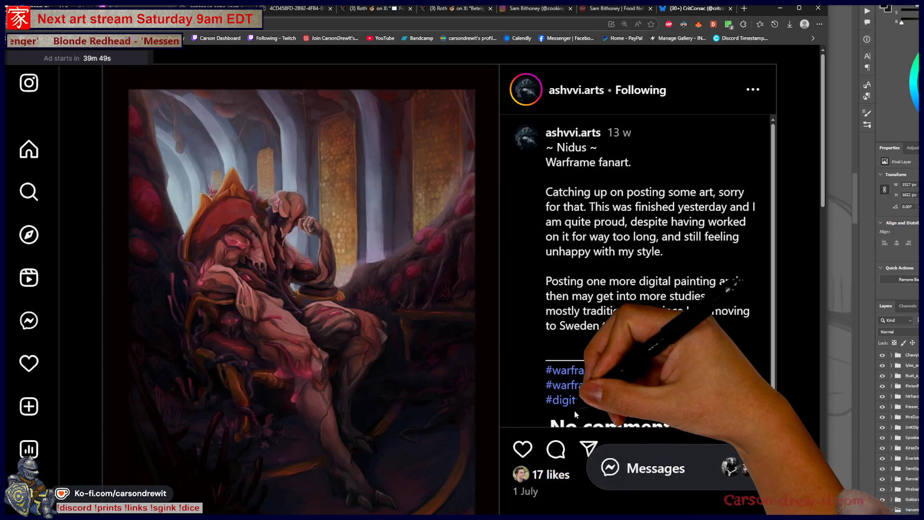
Step: Like the Nidus fan-art post, raising it to 18 likes, and return to Discord
click(528, 443)
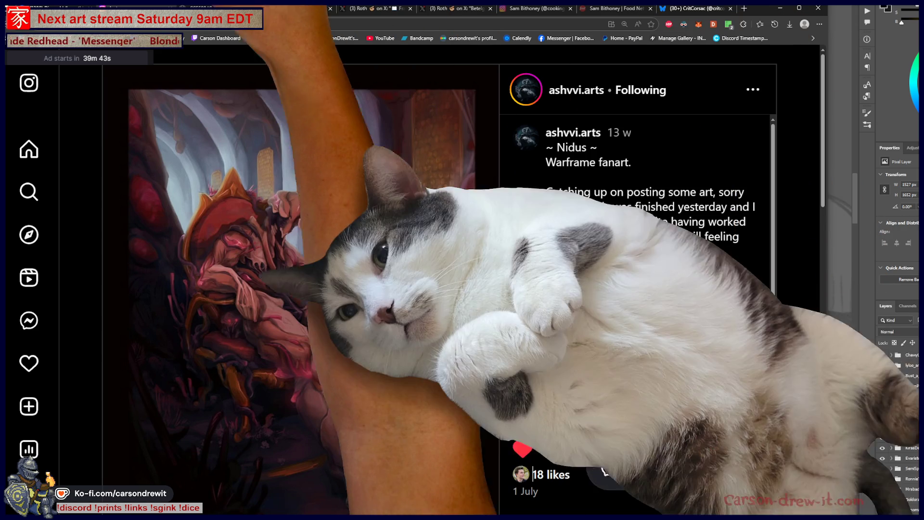
key(alt+Tab)
scroll(427, 318, down, 3)
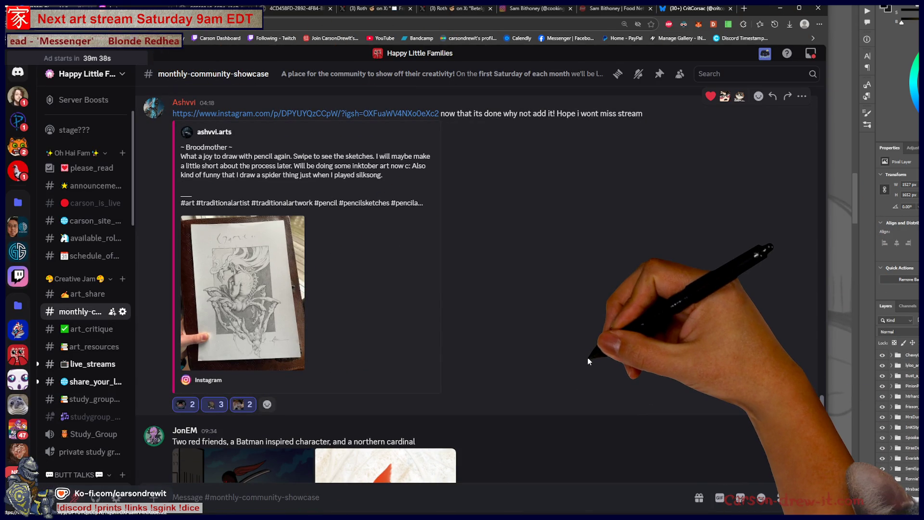
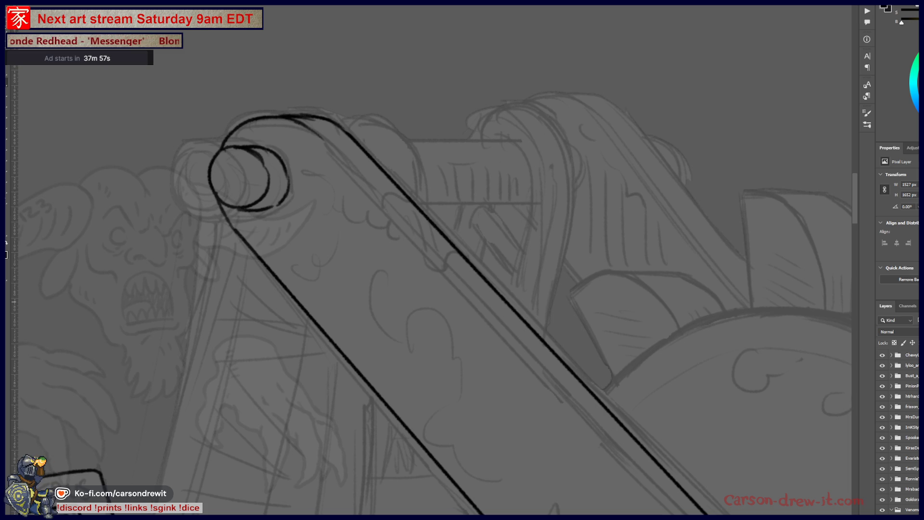
Step: Trim the overshooting end of the arm's diagonal outline and extend it further down
scroll(634, 350, down, 3)
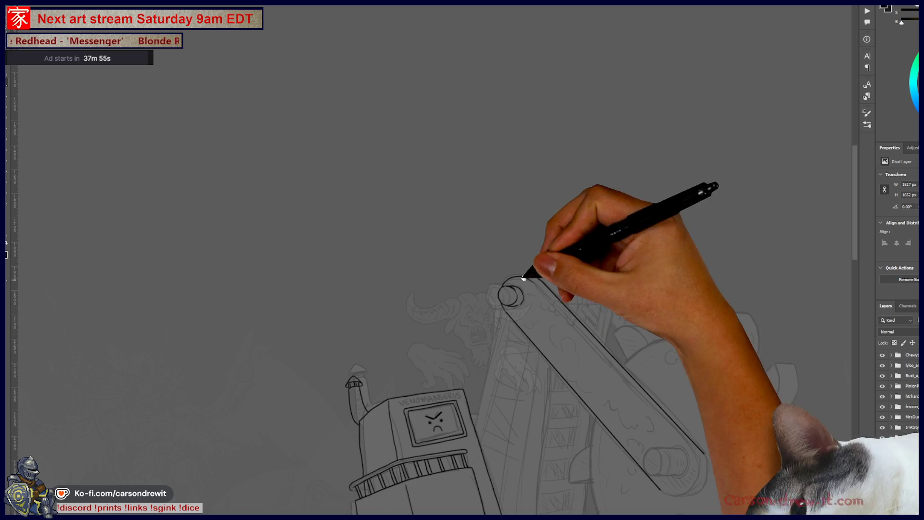
scroll(633, 357, up, 6)
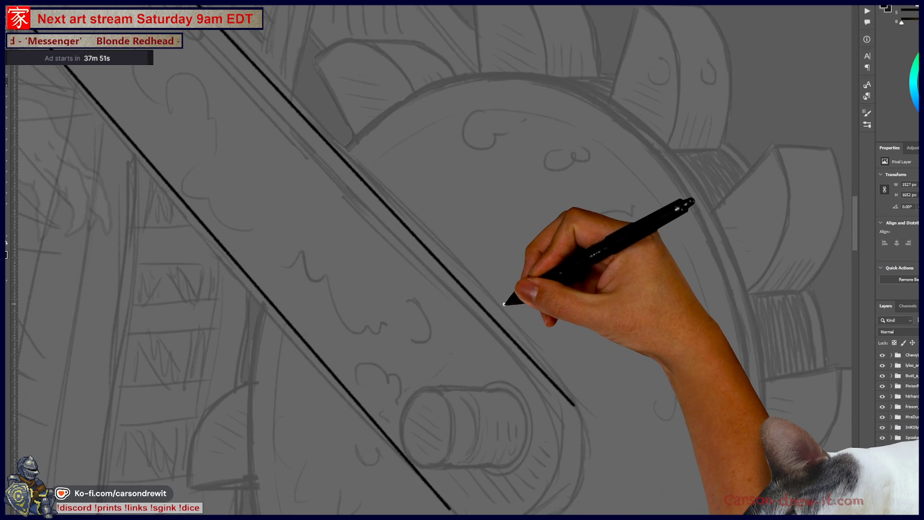
mouse_move(574, 397)
mouse_down()
mouse_move(550, 372)
mouse_move(625, 457)
mouse_move(576, 324)
mouse_up()
drag(571, 378, 608, 420)
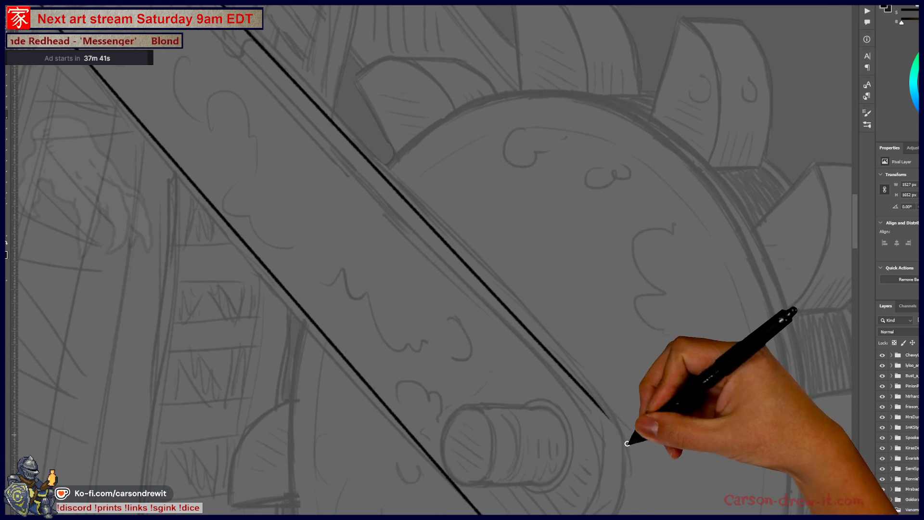
Step: Curve the left outline into the arm's rounded bottom end, redrawing it slightly lower
drag(625, 440, 592, 355)
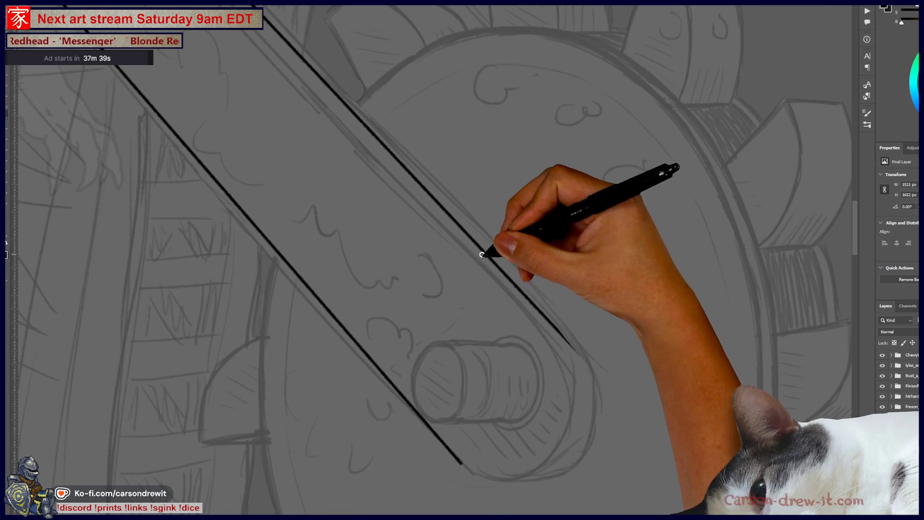
drag(464, 453, 527, 471)
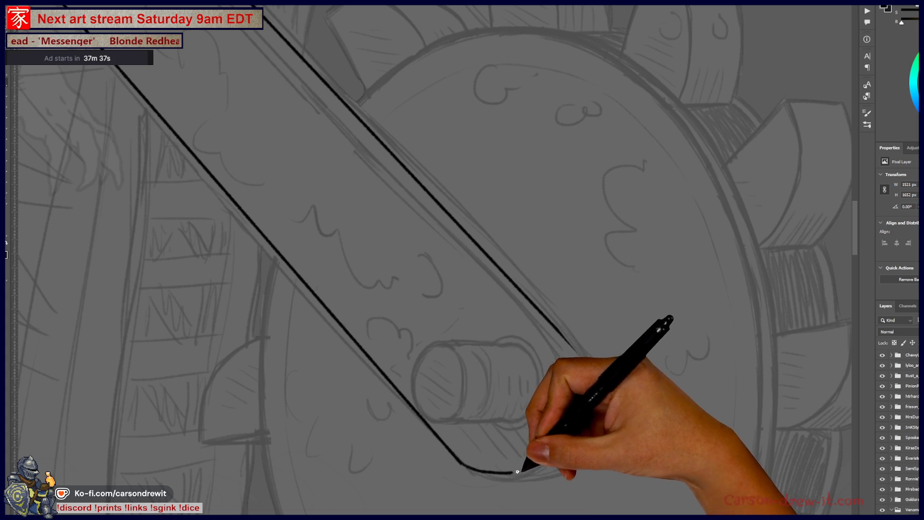
key(ctrl+z)
mouse_move(458, 458)
mouse_down()
mouse_move(534, 475)
mouse_move(584, 351)
mouse_up()
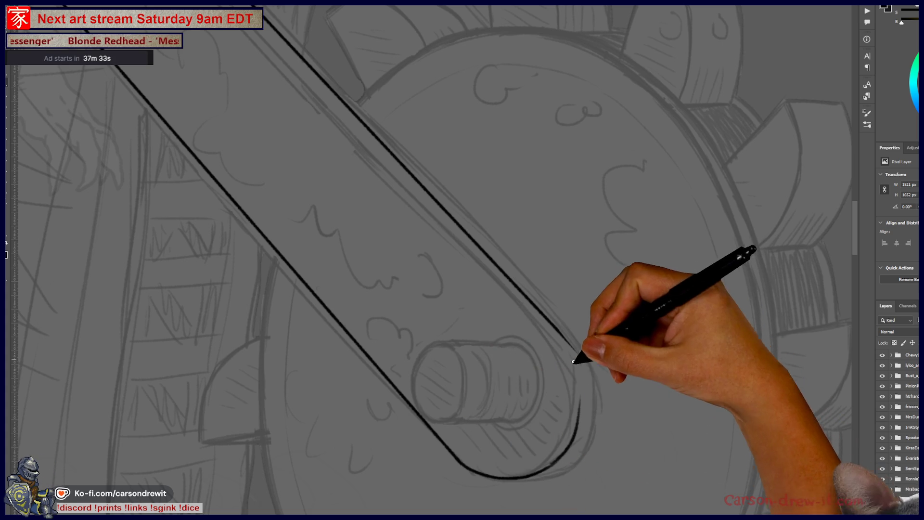
scroll(458, 254, up, 5)
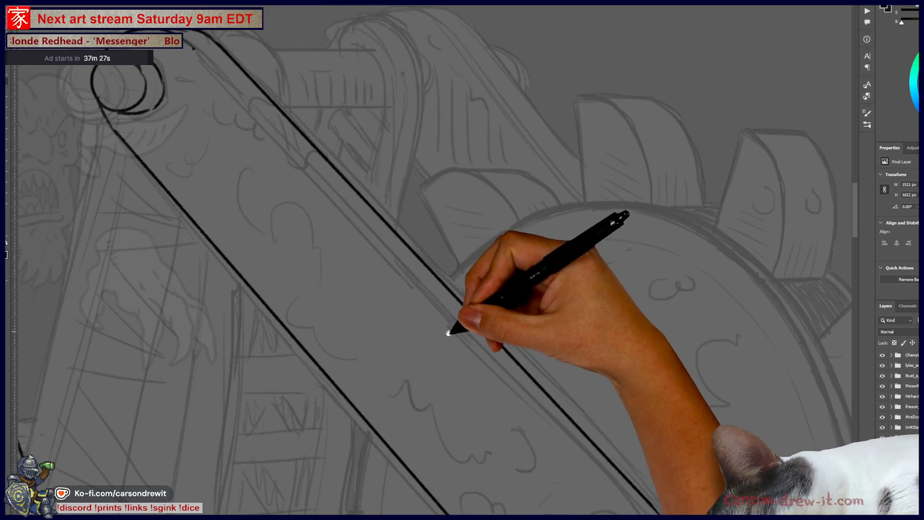
scroll(444, 326, down, 5)
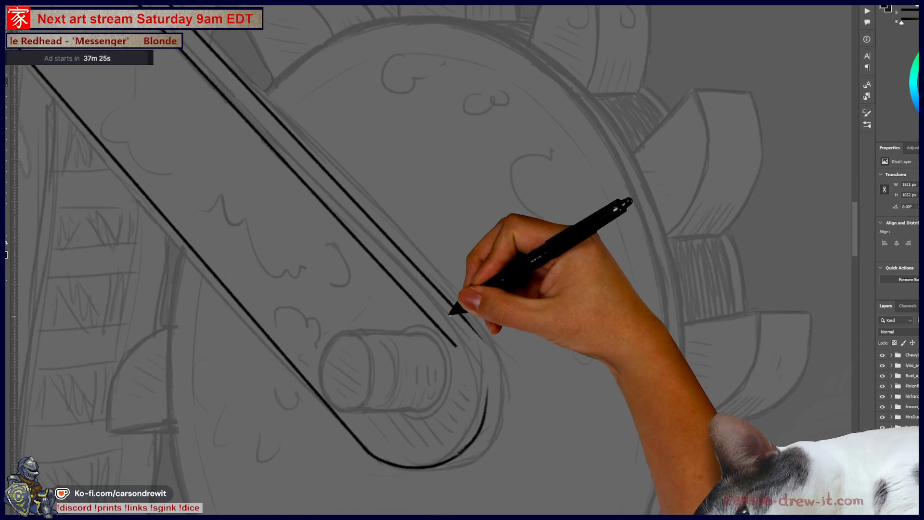
Step: Lengthen the crank arm's inner edge line further down
mouse_move(337, 215)
mouse_down()
mouse_move(562, 411)
mouse_move(425, 297)
mouse_up()
scroll(425, 297, down, 5)
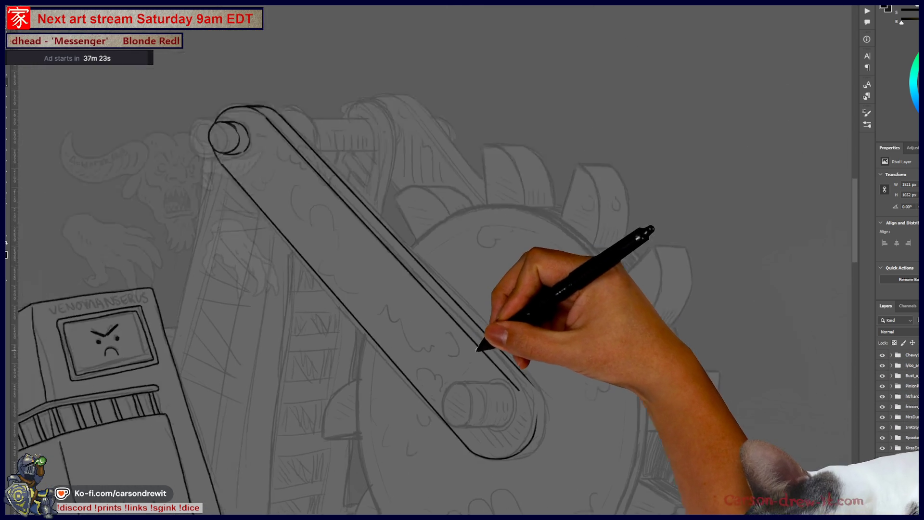
scroll(518, 402, up, 5)
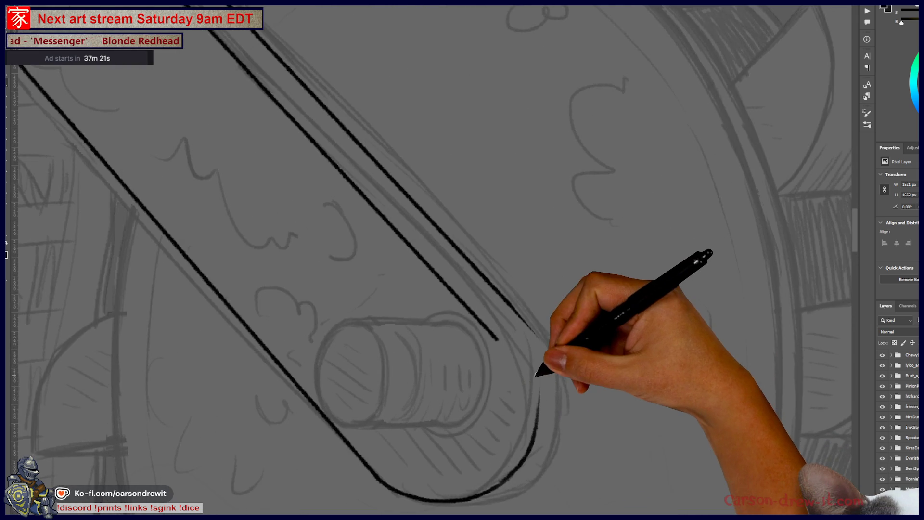
mouse_move(505, 353)
mouse_down()
mouse_move(497, 338)
mouse_move(514, 370)
mouse_up()
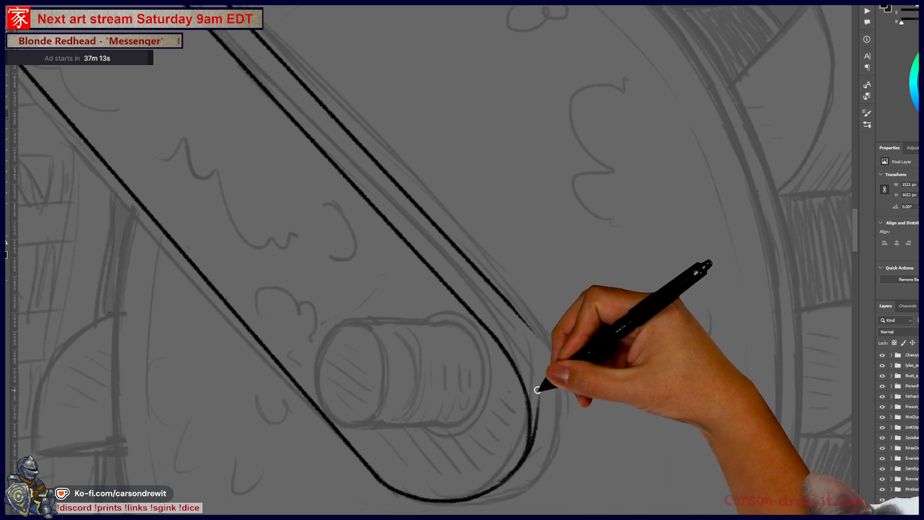
Step: Trace a parallel curve around the arm's lower end and ink its thin right outer edge
drag(529, 462, 503, 481)
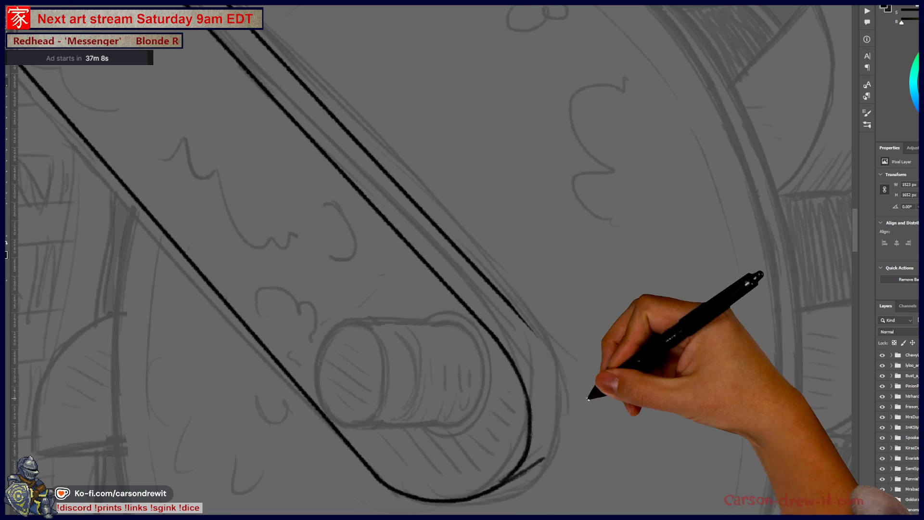
drag(520, 474, 545, 454)
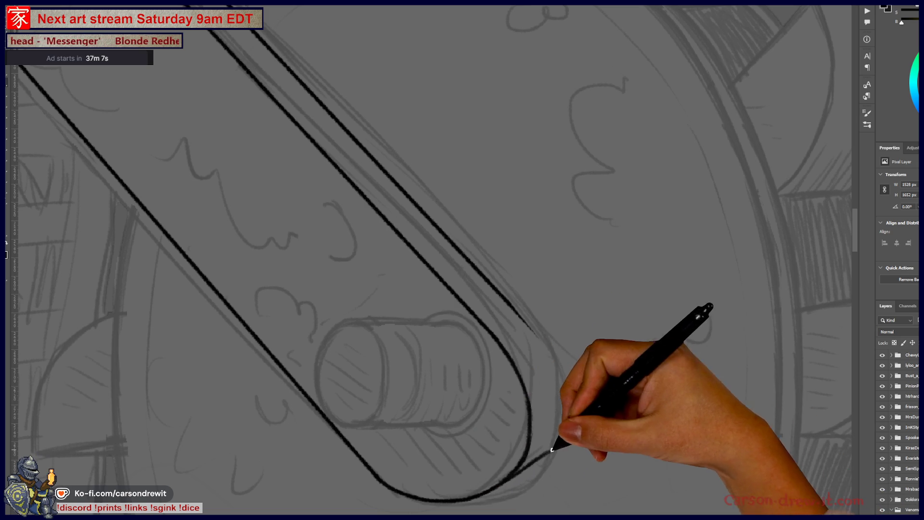
drag(530, 323, 556, 391)
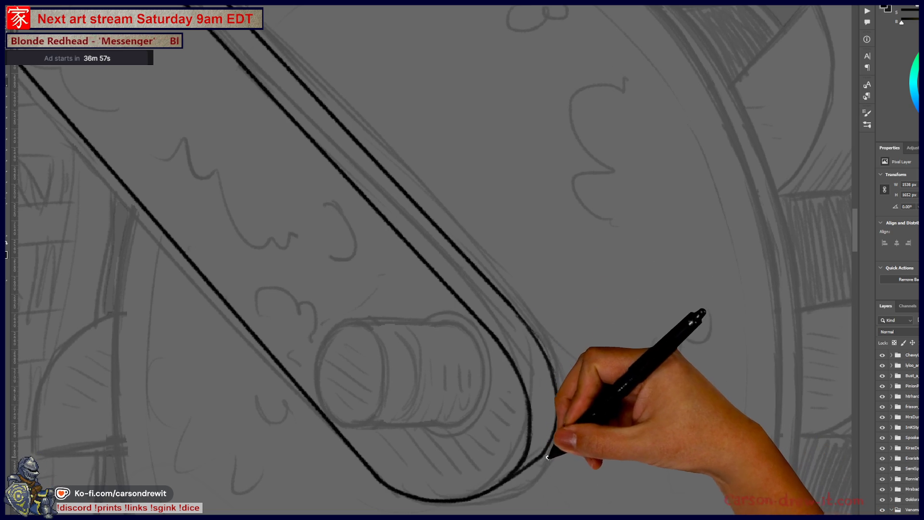
scroll(507, 501, left, 5)
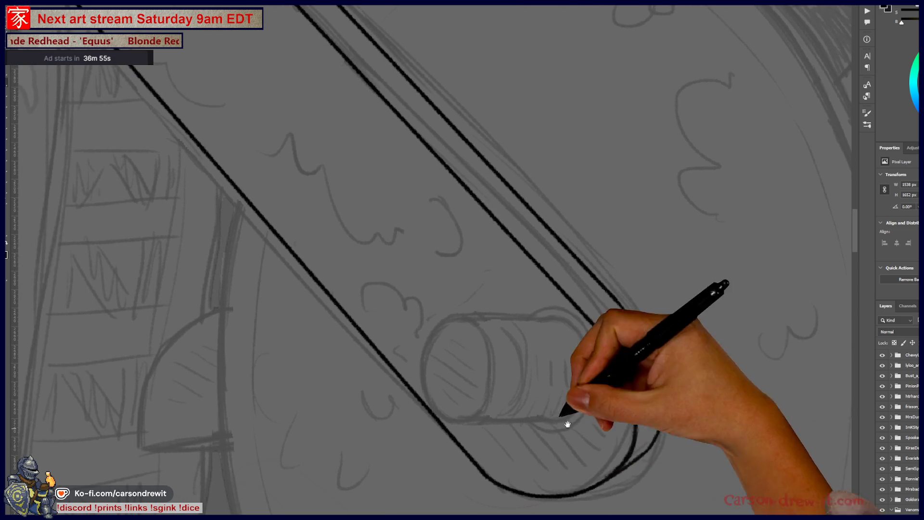
scroll(430, 310, down, 5)
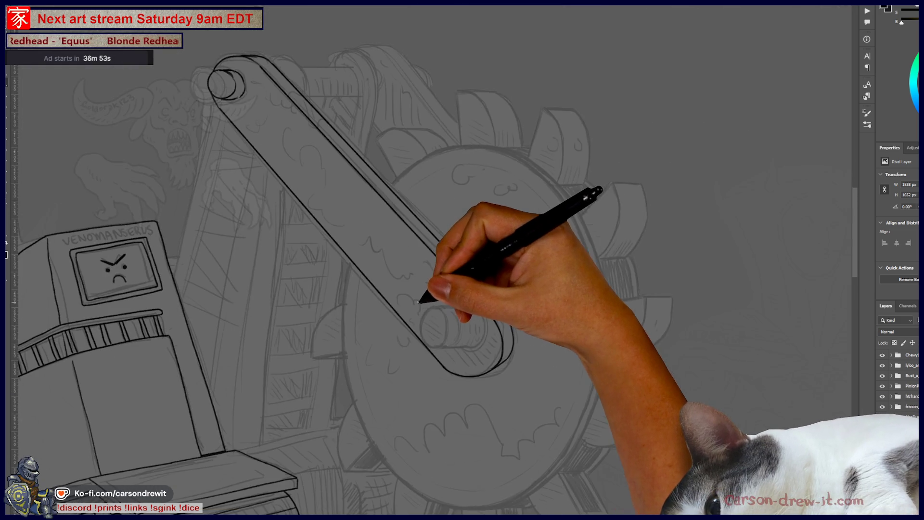
Step: Try an arc on the cylinder pin's end, then undo it
scroll(487, 357, up, 3)
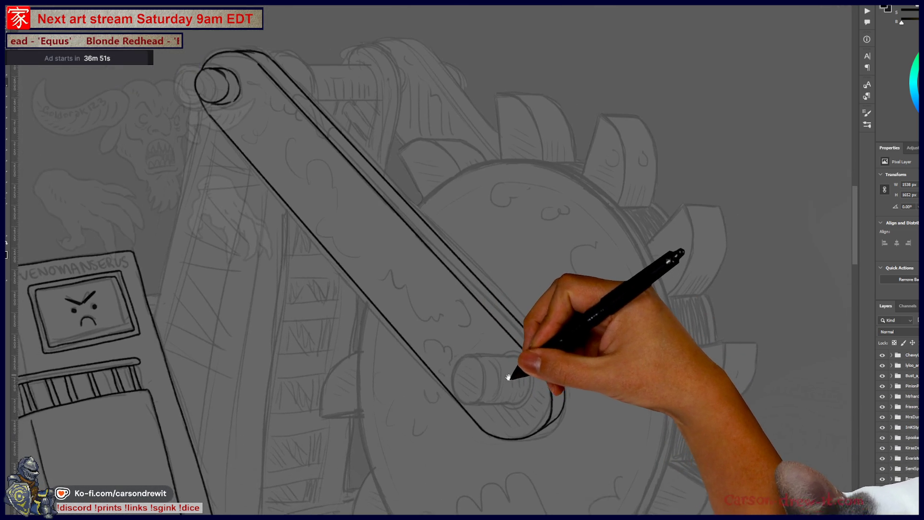
scroll(499, 371, up, 2)
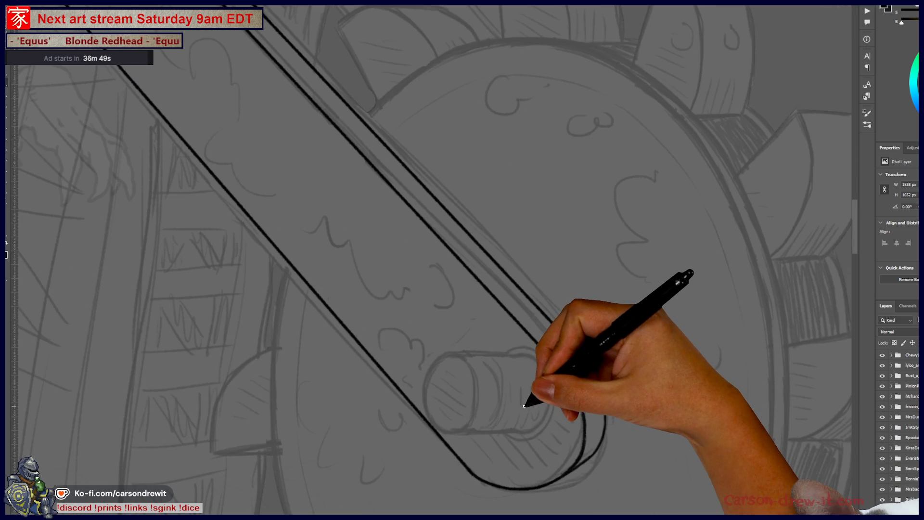
drag(484, 427, 524, 457)
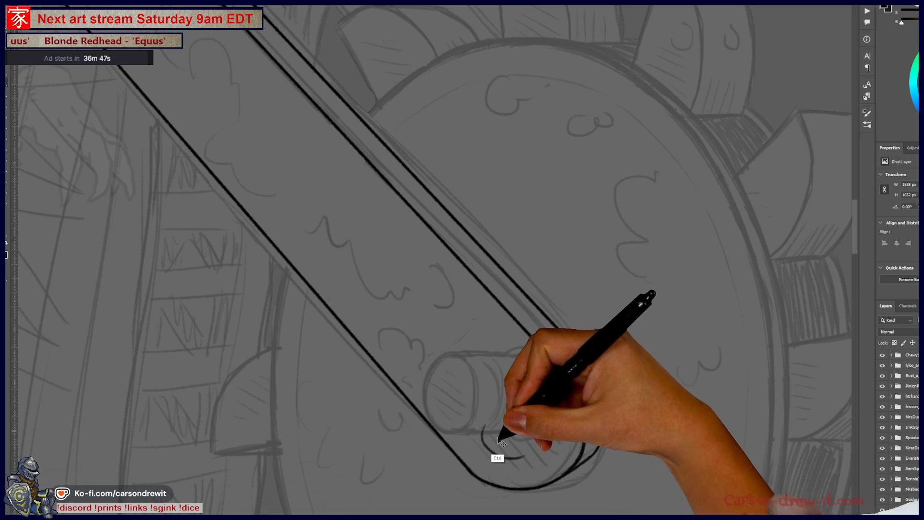
drag(484, 414, 514, 459)
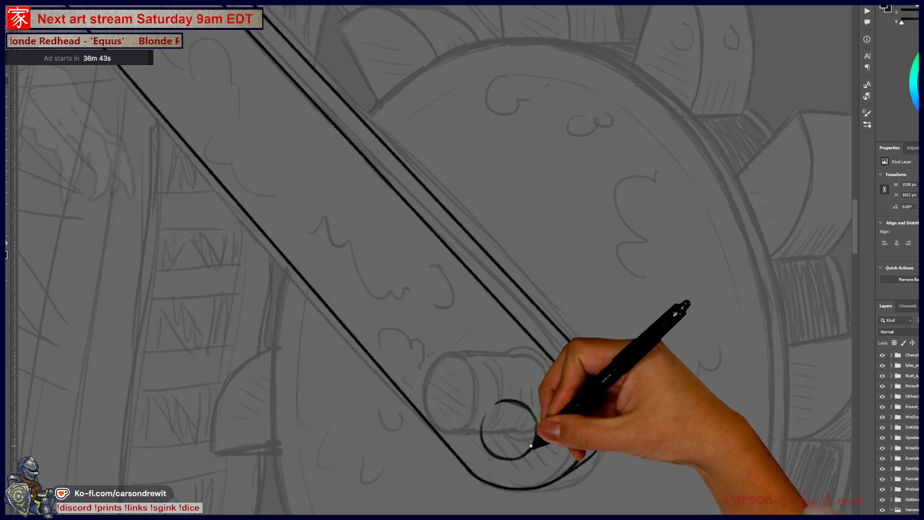
mouse_move(486, 378)
mouse_down()
mouse_move(501, 320)
mouse_move(485, 320)
mouse_up()
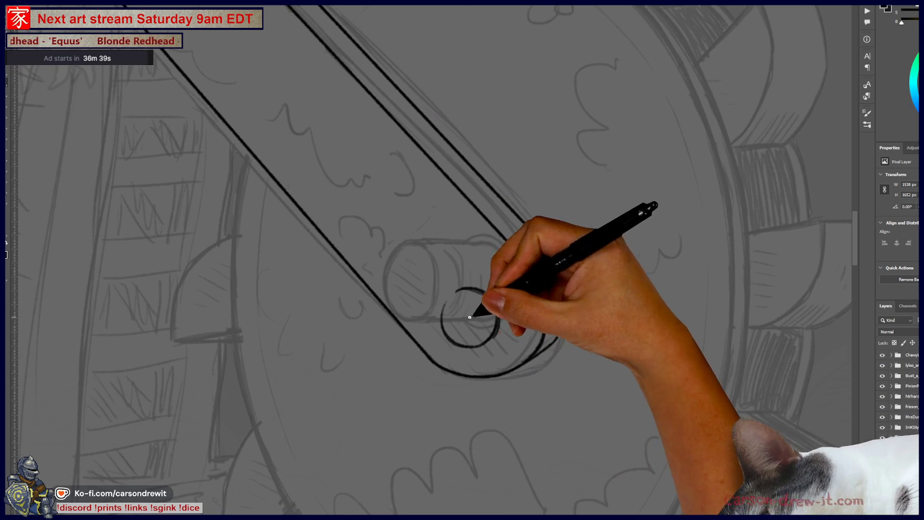
scroll(510, 318, down, 5)
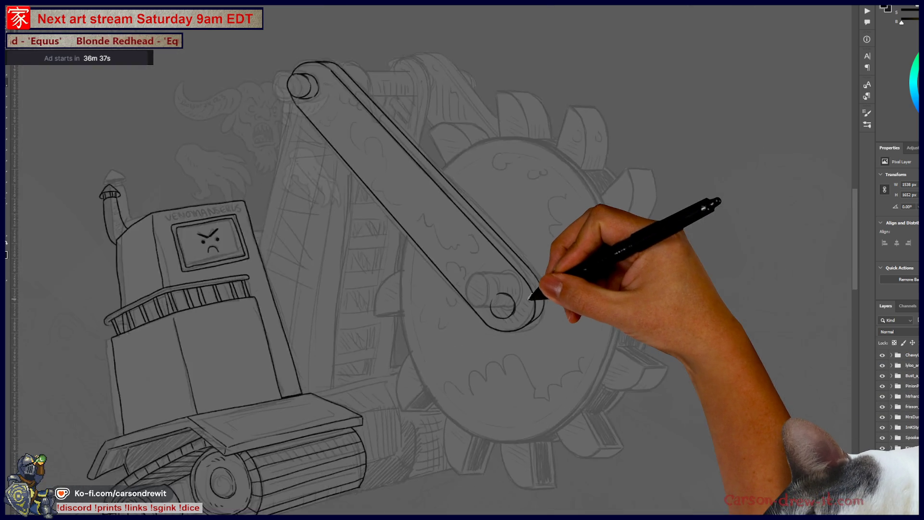
scroll(516, 291, up, 3)
scroll(517, 291, up, 4)
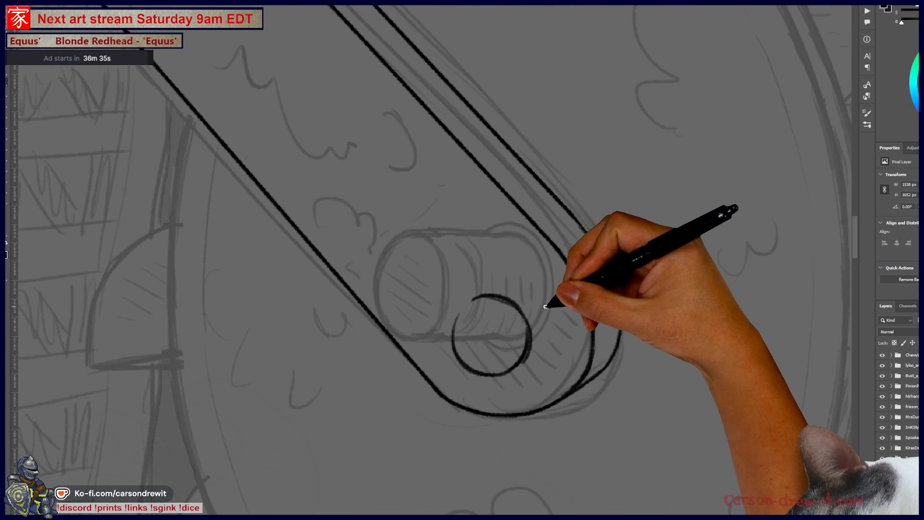
key(ctrl+z)
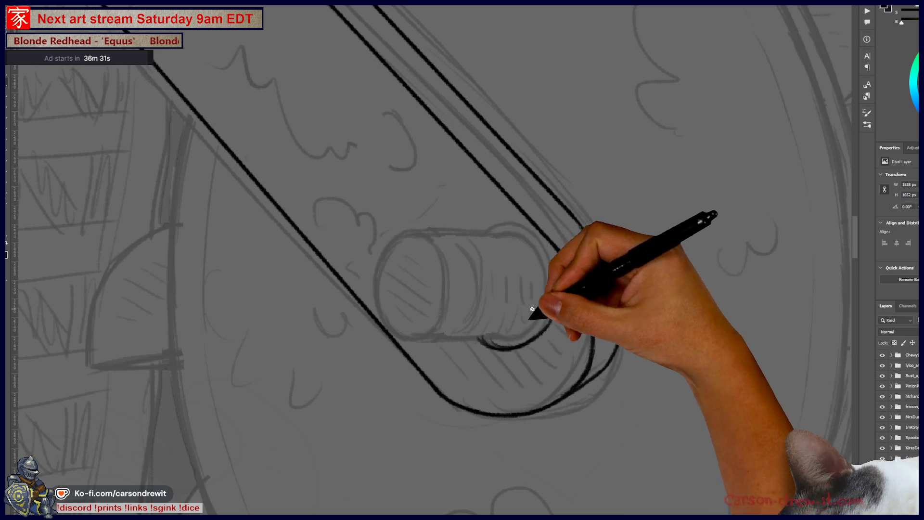
Step: Ink the pin-end circle with top and left arcs and a boldened right side
drag(474, 253, 537, 262)
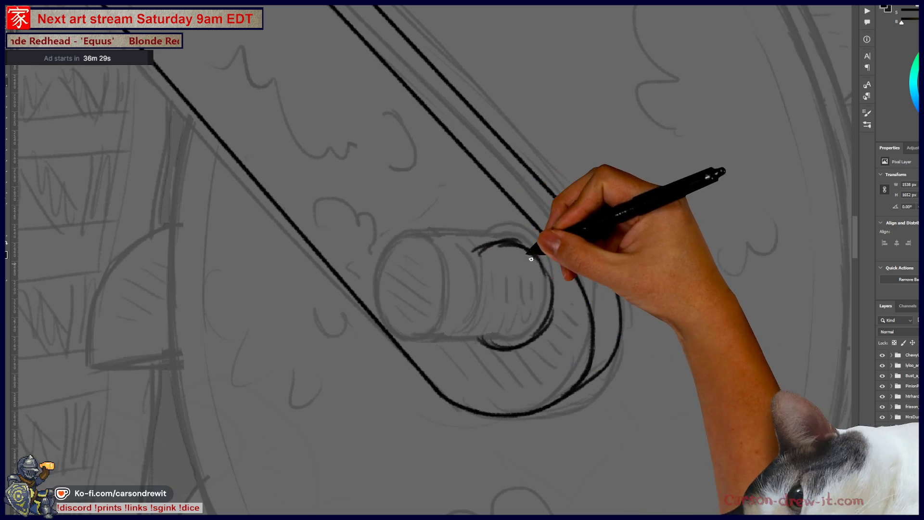
drag(482, 245, 475, 299)
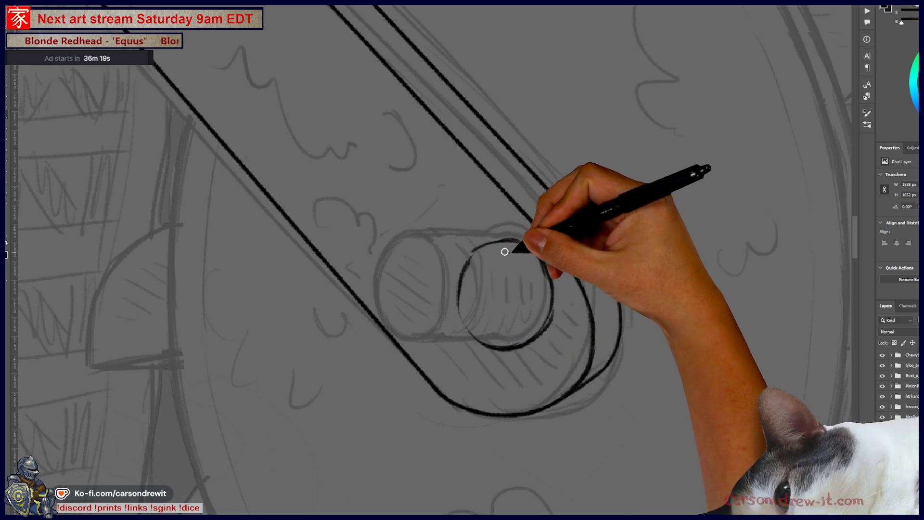
mouse_move(530, 335)
mouse_down()
mouse_move(534, 309)
mouse_move(515, 254)
mouse_up()
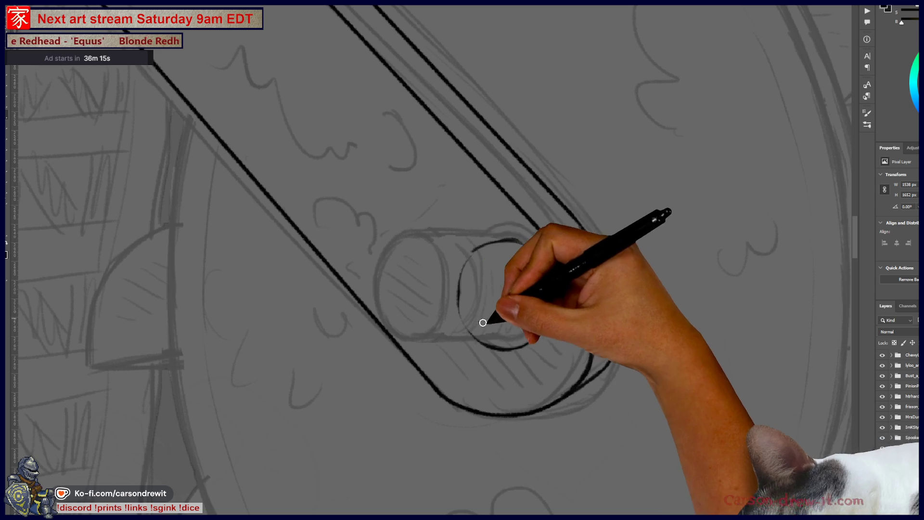
scroll(530, 260, down, 5)
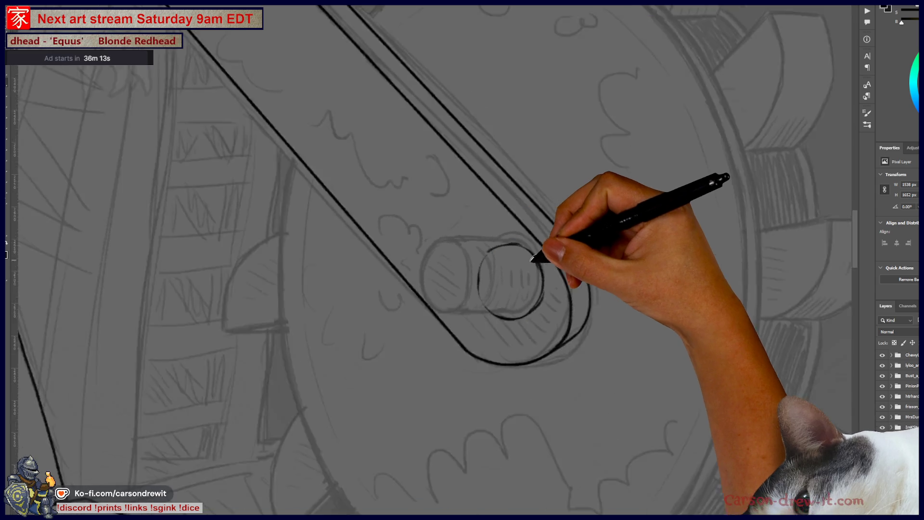
Step: Trace a black ellipse over the small sketched pin circle at the arm's lower end
scroll(564, 270, up, 5)
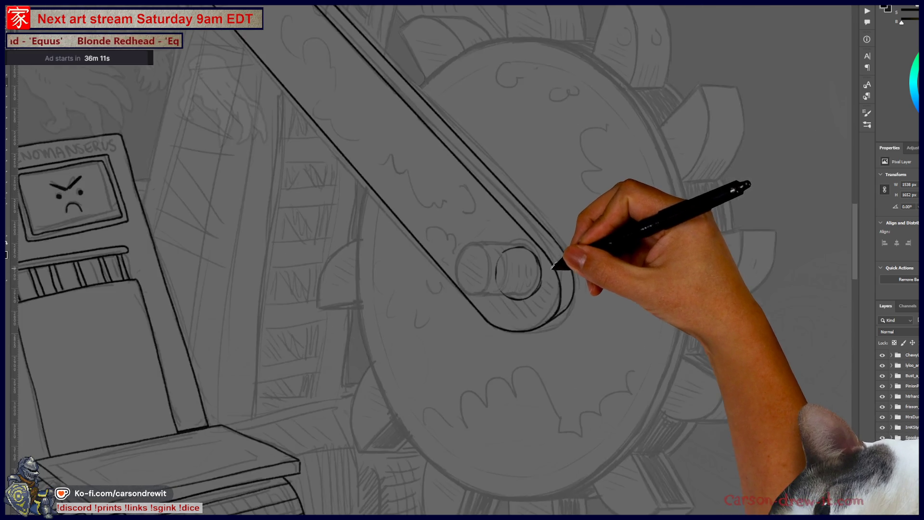
mouse_move(349, 174)
mouse_down()
mouse_move(423, 314)
mouse_move(114, 206)
mouse_move(273, 270)
mouse_move(207, 227)
mouse_move(310, 279)
mouse_move(314, 293)
mouse_move(476, 367)
mouse_up()
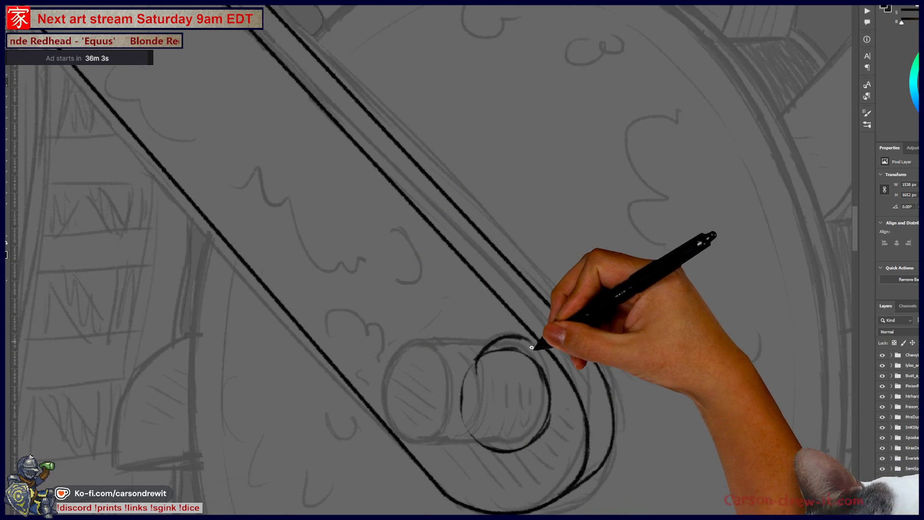
mouse_move(475, 404)
mouse_down()
mouse_move(533, 438)
mouse_move(537, 406)
mouse_up()
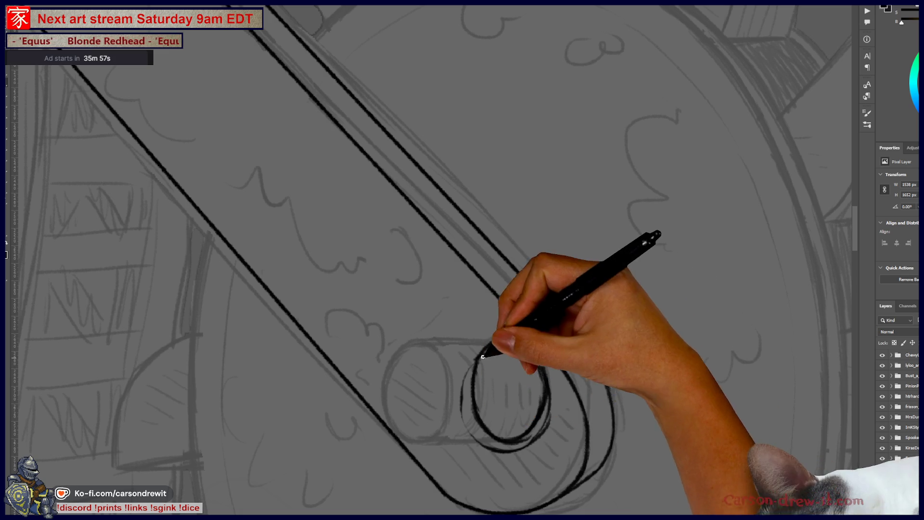
Step: Rotate and zoom the view, then redraw the ellipse's top arc cleanly in black
key(r)
drag(496, 375, 525, 366)
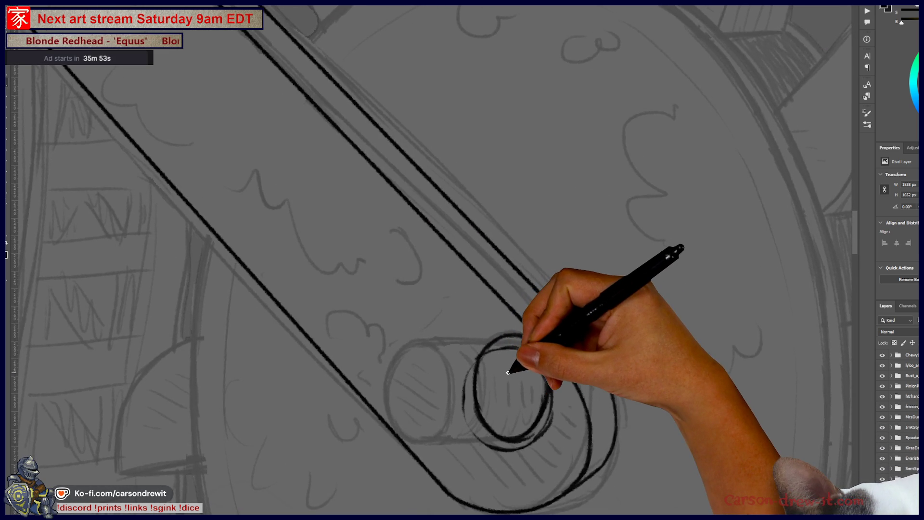
key(ctrl+minus)
key(ctrl+minus)
key(ctrl+minus)
key(ctrl+minus)
key(r)
mouse_move(434, 358)
mouse_down()
mouse_move(520, 384)
mouse_move(508, 375)
mouse_move(494, 383)
mouse_up()
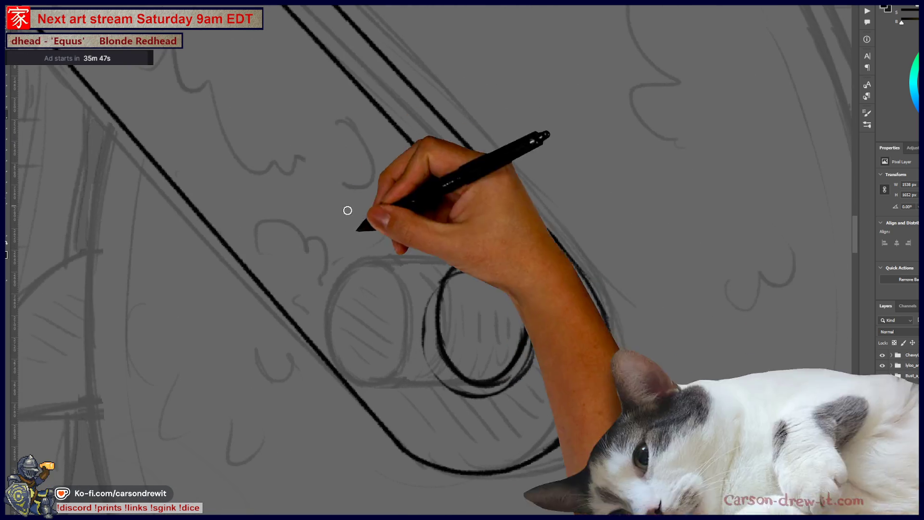
drag(451, 281, 506, 278)
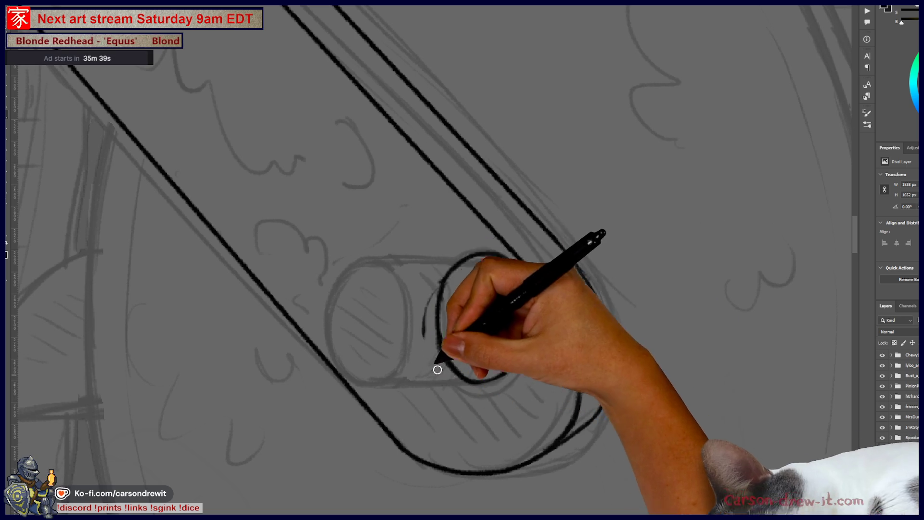
key(ctrl+z)
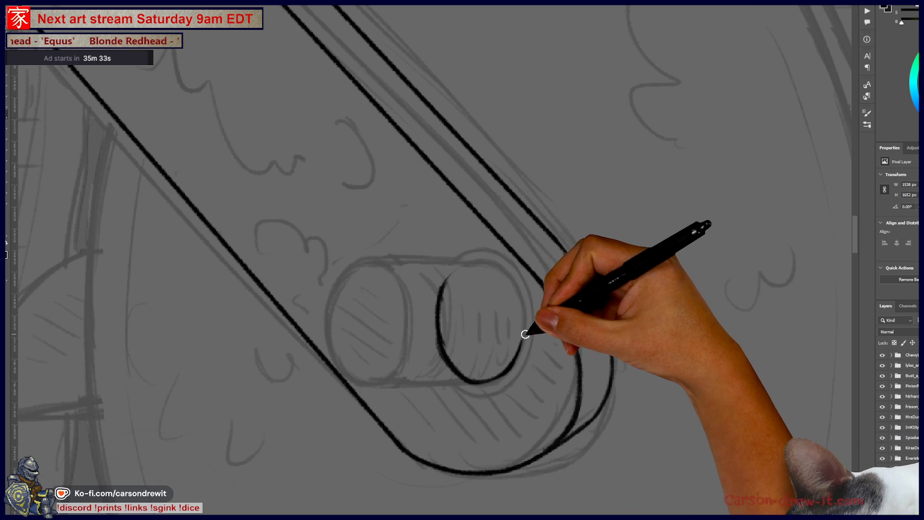
mouse_move(447, 280)
mouse_down()
mouse_move(458, 265)
mouse_move(492, 265)
mouse_move(513, 275)
mouse_move(519, 306)
mouse_up()
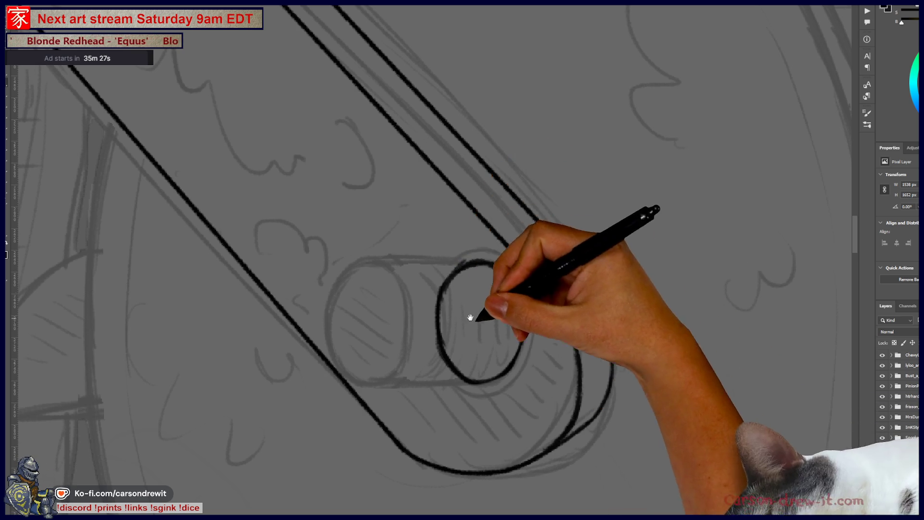
drag(471, 313, 513, 391)
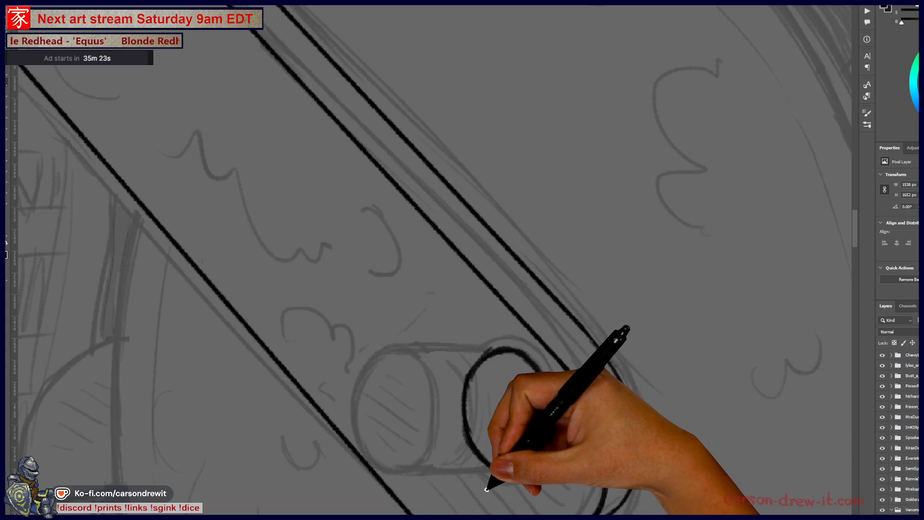
Step: Ink the inner curve of the arm's lower end around and below the pin
mouse_move(489, 482)
mouse_down()
mouse_move(351, 450)
mouse_move(329, 393)
mouse_move(447, 443)
mouse_up()
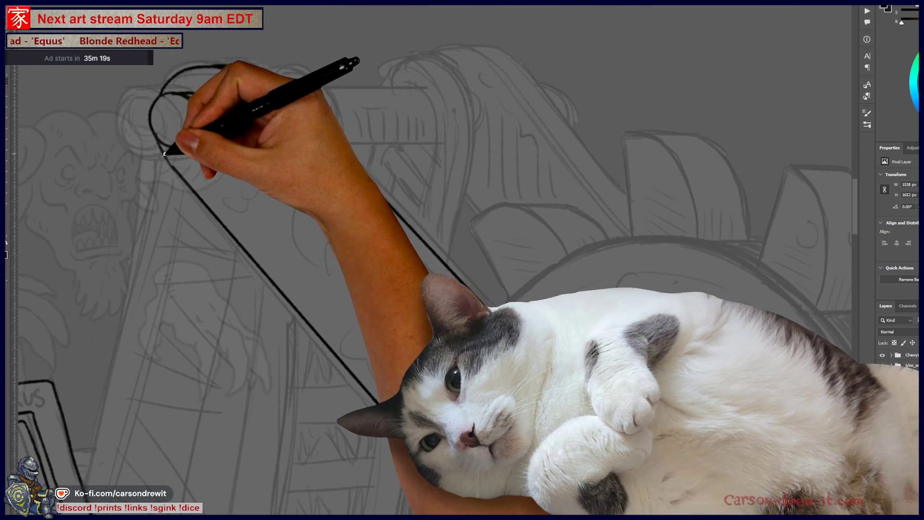
mouse_move(186, 155)
mouse_down()
mouse_move(289, 223)
mouse_move(292, 251)
mouse_move(367, 289)
mouse_move(488, 406)
mouse_move(406, 299)
mouse_move(190, 320)
mouse_move(435, 405)
mouse_move(479, 397)
mouse_up()
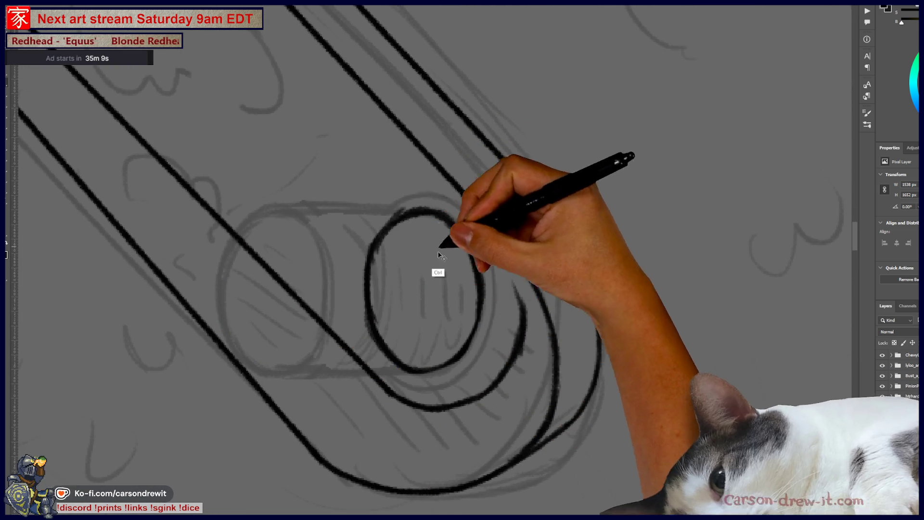
drag(521, 305, 512, 248)
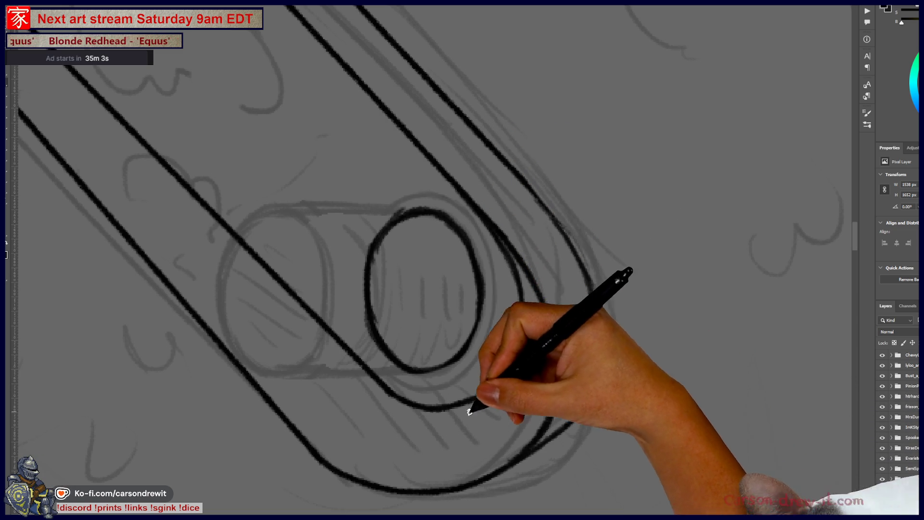
drag(502, 383, 540, 359)
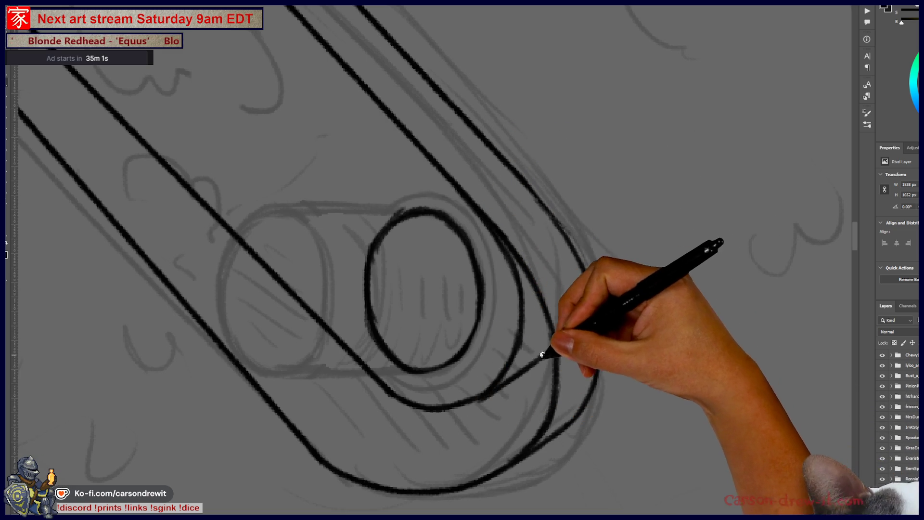
drag(505, 391, 541, 355)
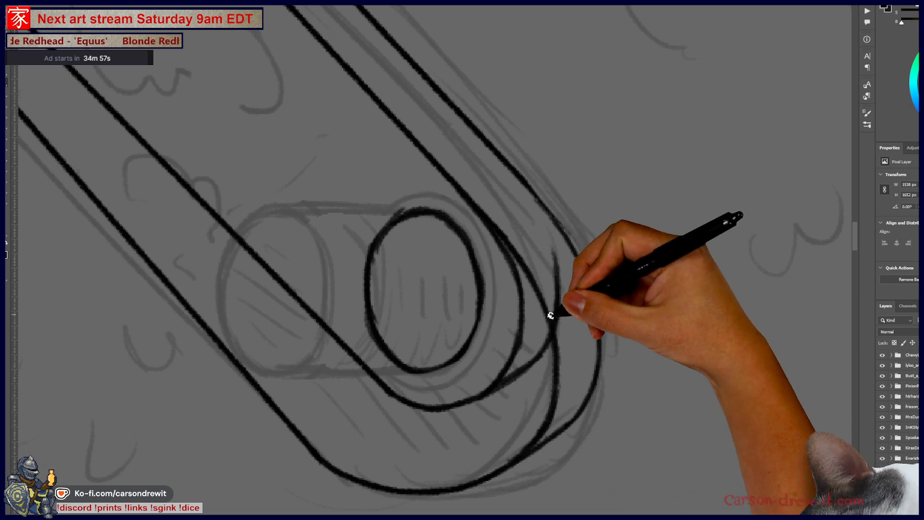
Step: Ink the outer curve of the rounded end, redrawing it down to the bottom edge
drag(560, 275, 538, 221)
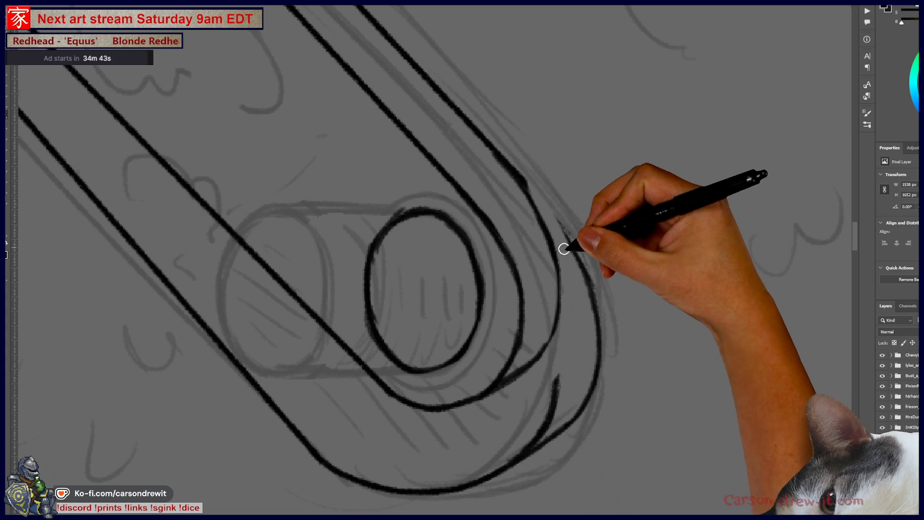
key(ctrl+z)
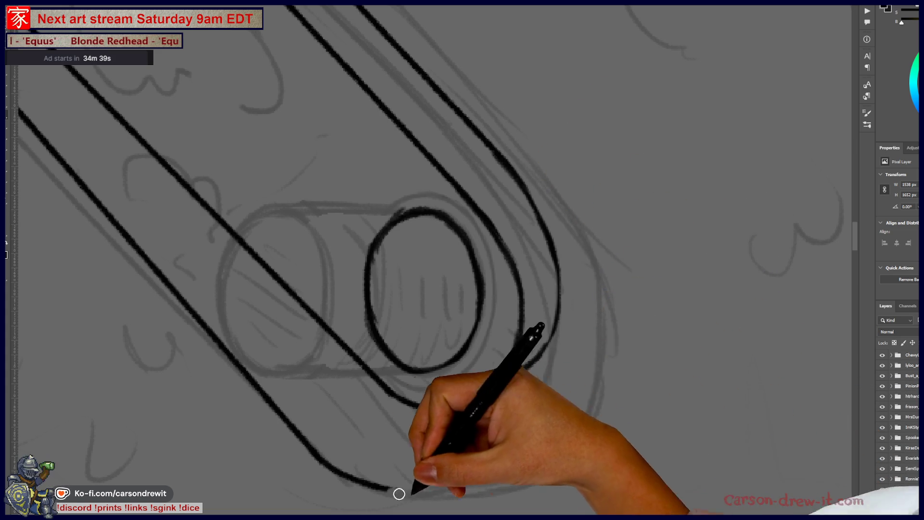
scroll(492, 489, up, 3)
drag(513, 375, 463, 484)
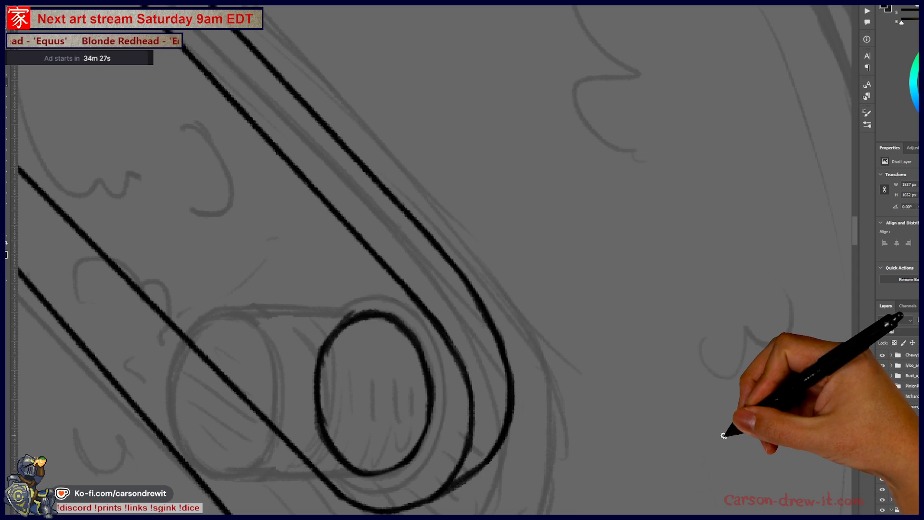
scroll(361, 295, down, 5)
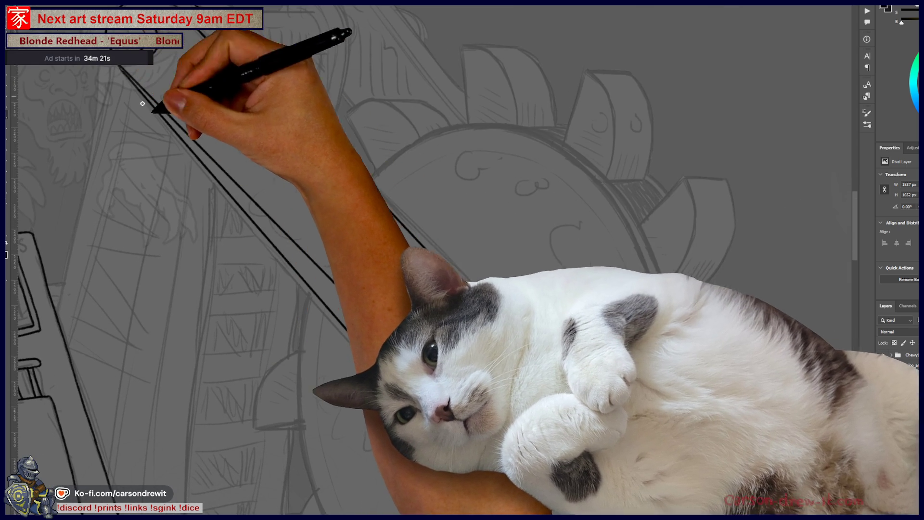
Step: Extend the arm's long lower edge to its end and review the whole arm
drag(143, 104, 444, 436)
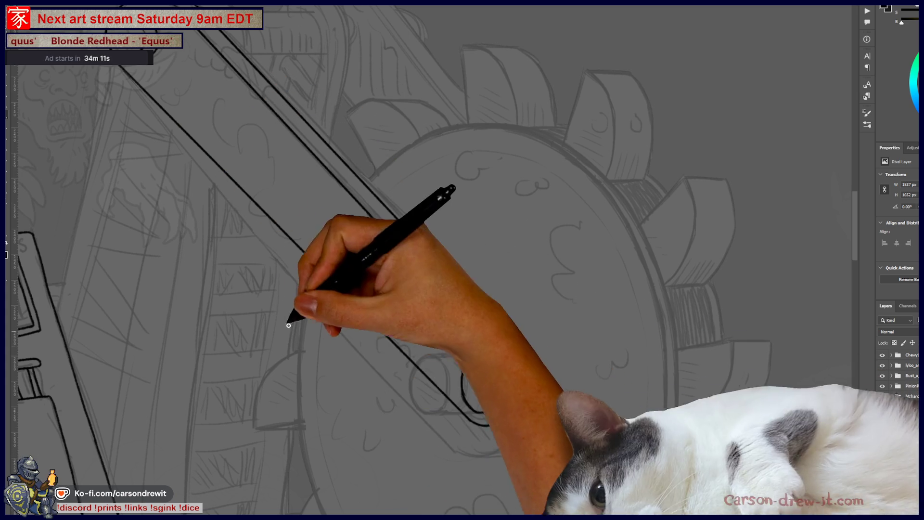
key(ctrl+minus)
key(ctrl+plus)
scroll(343, 298, up, 5)
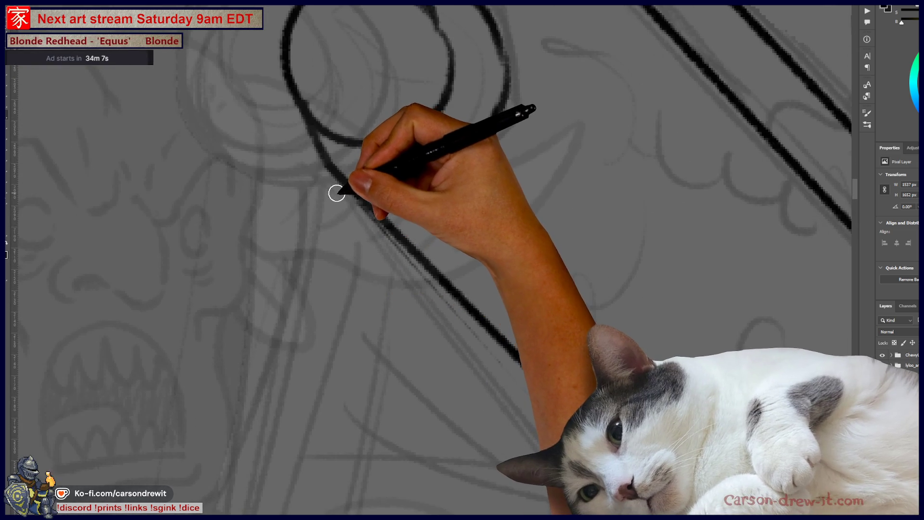
key(ctrl+minus)
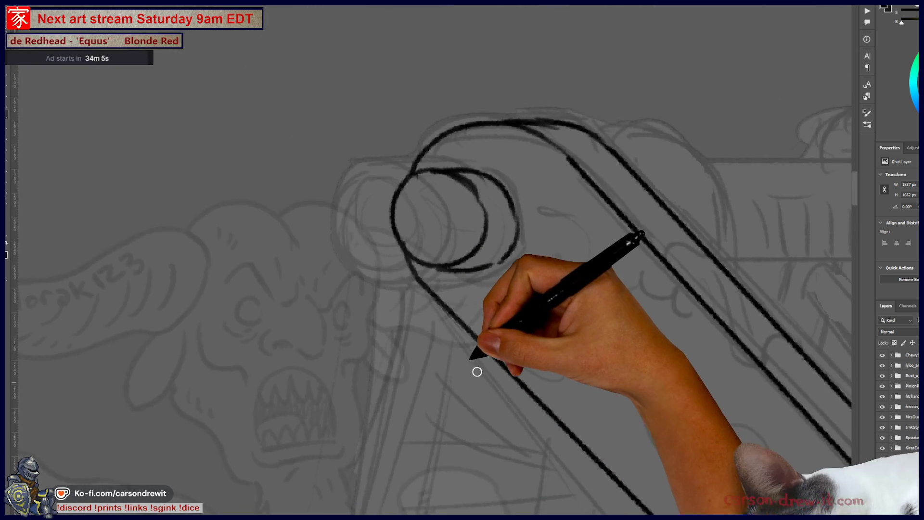
key(ctrl+plus)
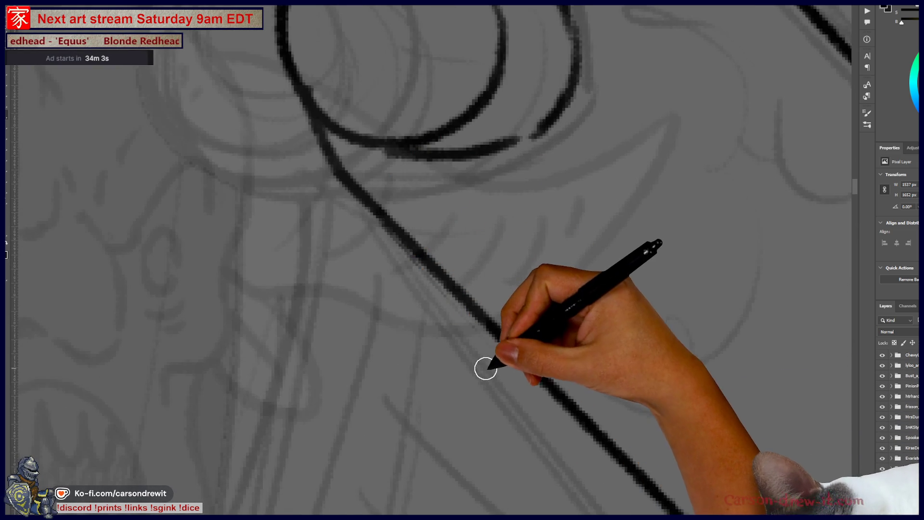
key(ctrl+minus)
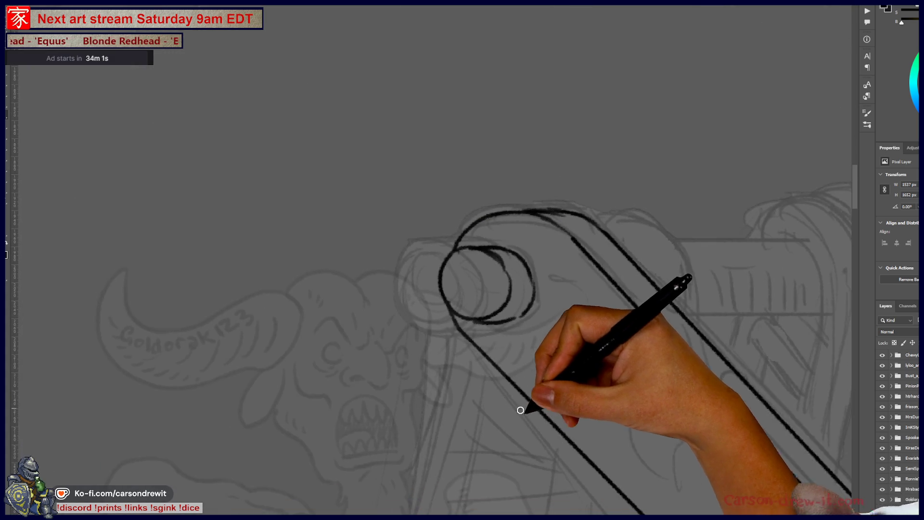
key(ctrl+minus)
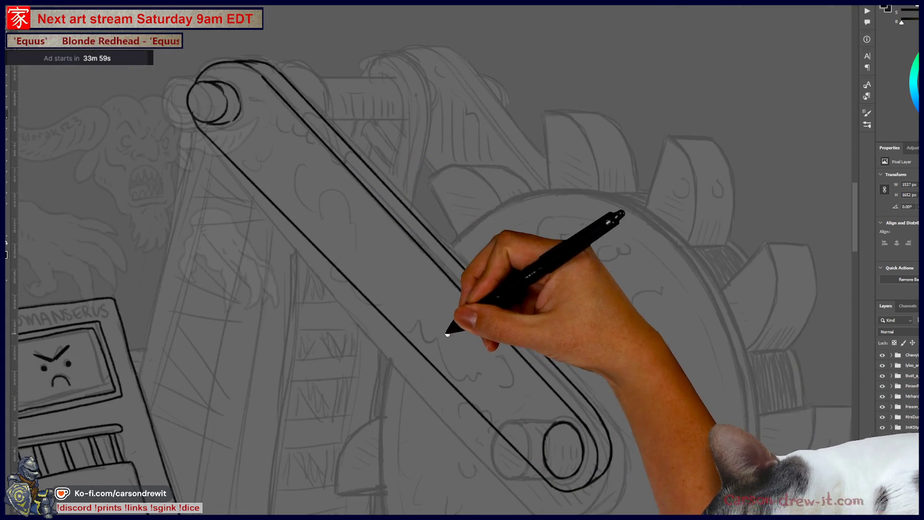
key(ctrl+plus)
key(ctrl+minus)
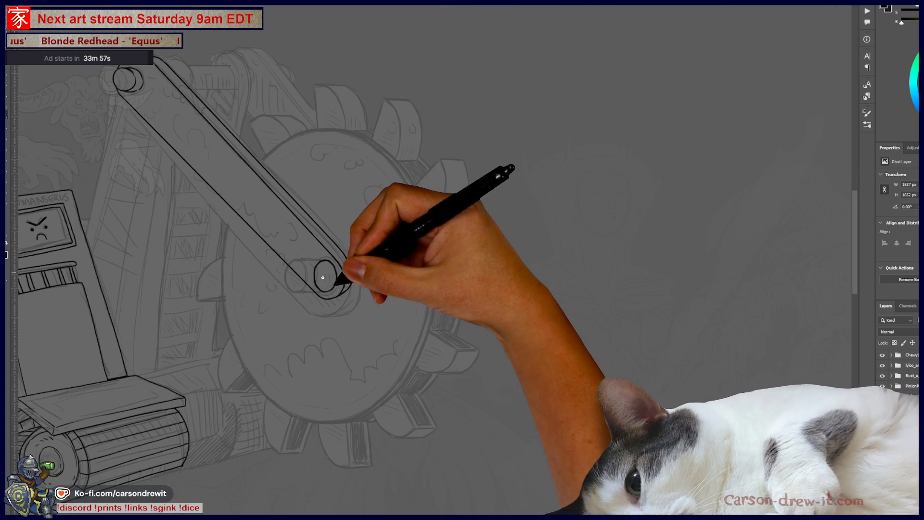
scroll(366, 289, up, 3)
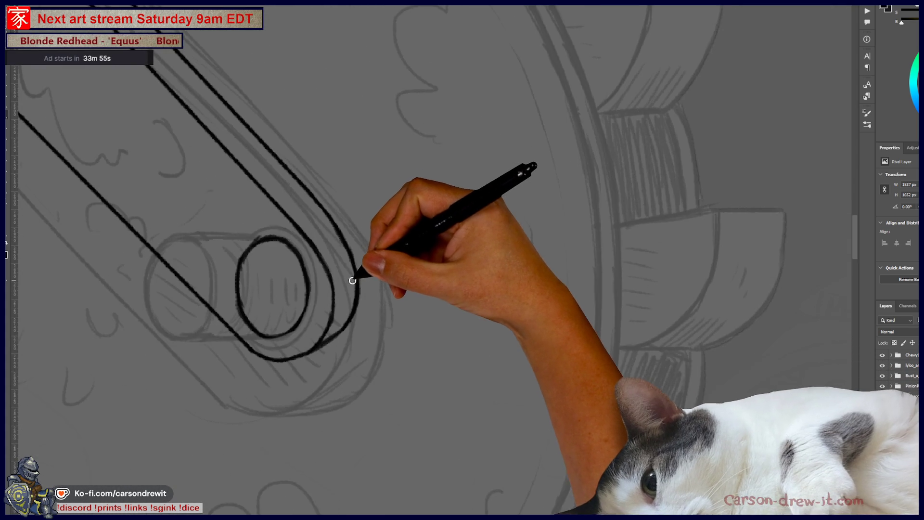
mouse_move(345, 271)
mouse_down()
mouse_move(499, 355)
mouse_move(574, 415)
mouse_move(557, 391)
mouse_up()
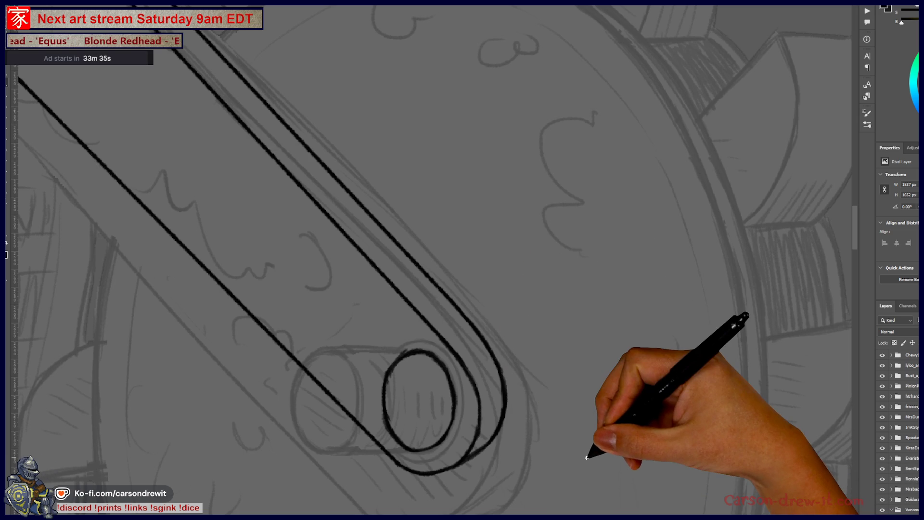
scroll(579, 450, down, 10)
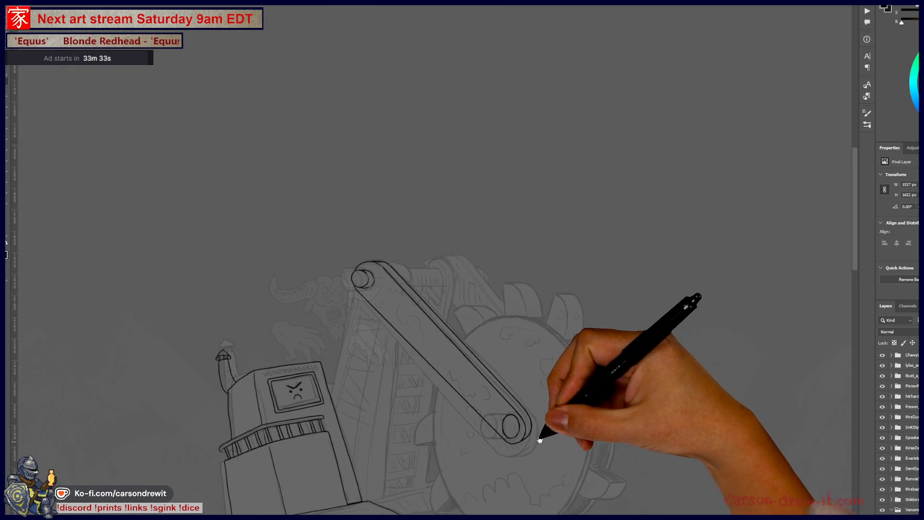
Step: Ink the lower roller's curves and inner ellipse, then pan to check the arm's lower end
scroll(474, 389, up, 8)
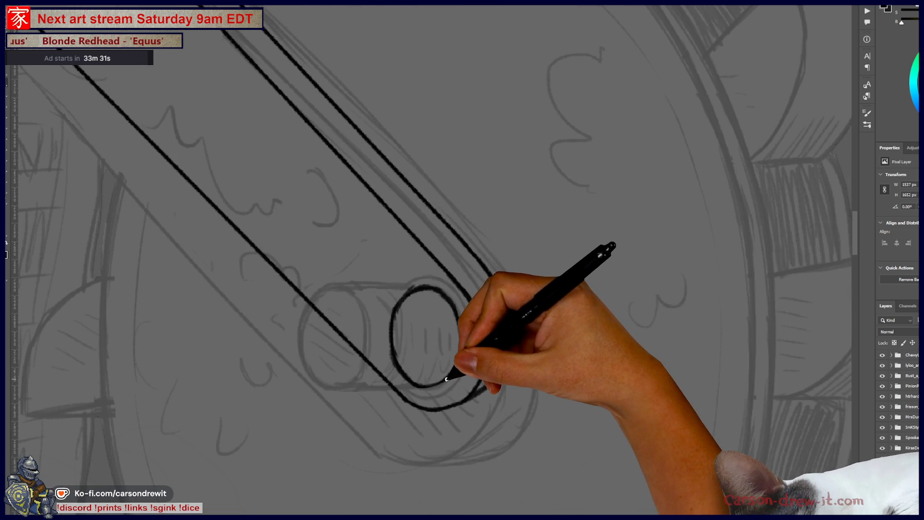
drag(384, 305, 396, 385)
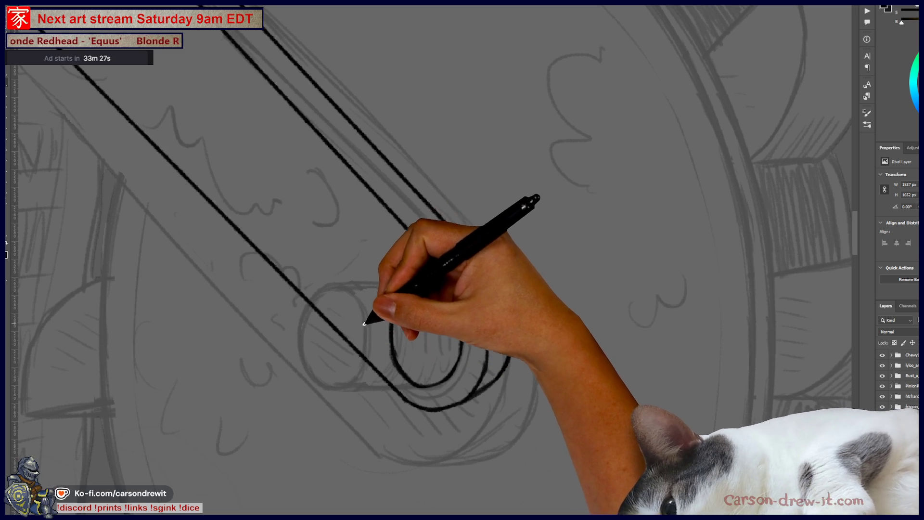
drag(364, 299, 365, 323)
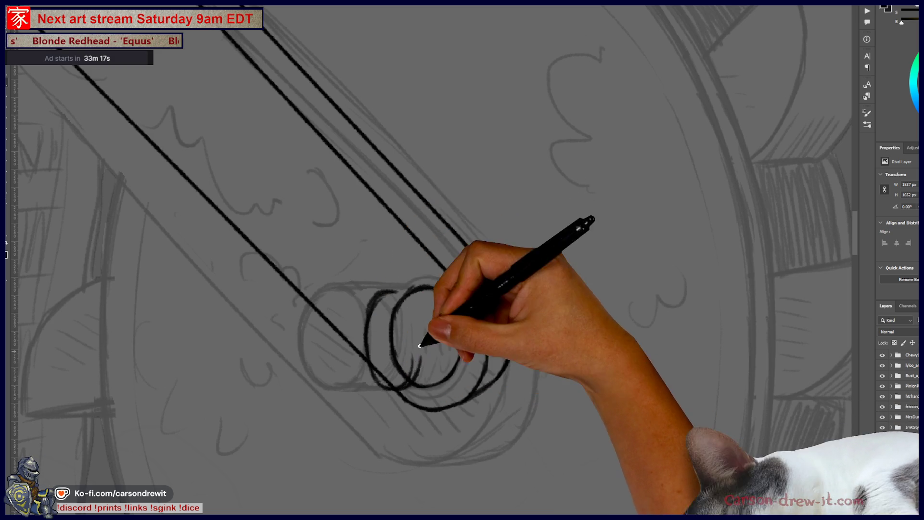
drag(422, 354, 419, 323)
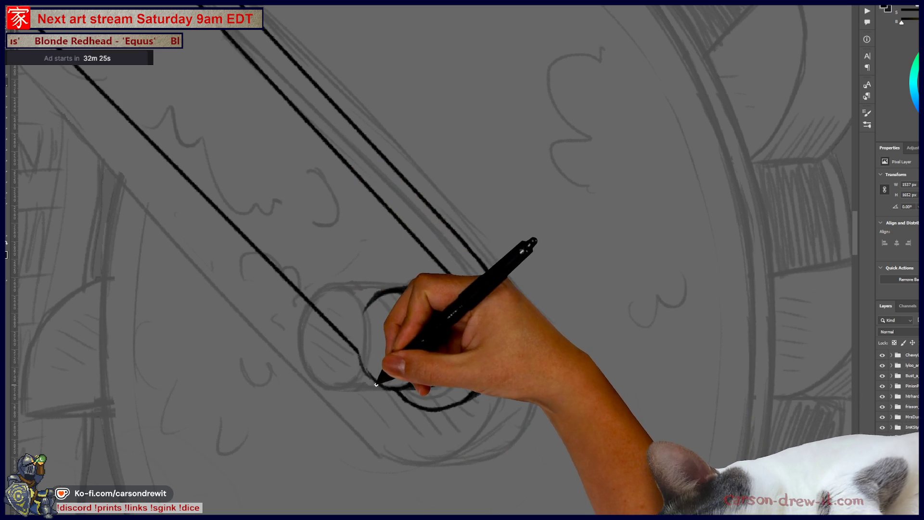
mouse_move(378, 384)
mouse_down()
mouse_move(393, 367)
mouse_move(367, 356)
mouse_move(363, 322)
mouse_move(384, 293)
mouse_move(431, 359)
mouse_move(393, 303)
mouse_up()
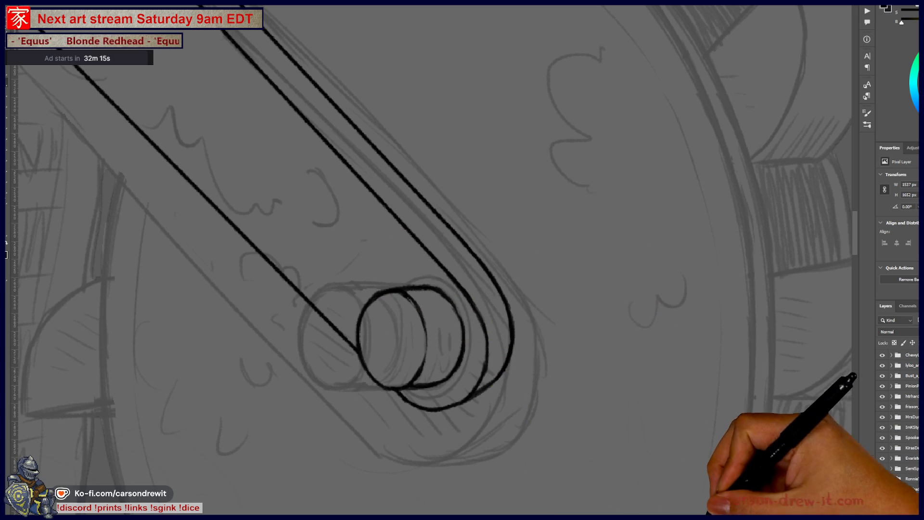
scroll(527, 360, down, 3)
mouse_move(527, 360)
mouse_down()
mouse_move(481, 392)
mouse_move(386, 329)
mouse_move(402, 340)
mouse_up()
scroll(403, 367, up, 5)
scroll(453, 384, down, 3)
scroll(340, 305, up, 3)
mouse_move(340, 325)
mouse_down()
mouse_move(506, 439)
mouse_move(630, 440)
mouse_up()
scroll(397, 374, down, 3)
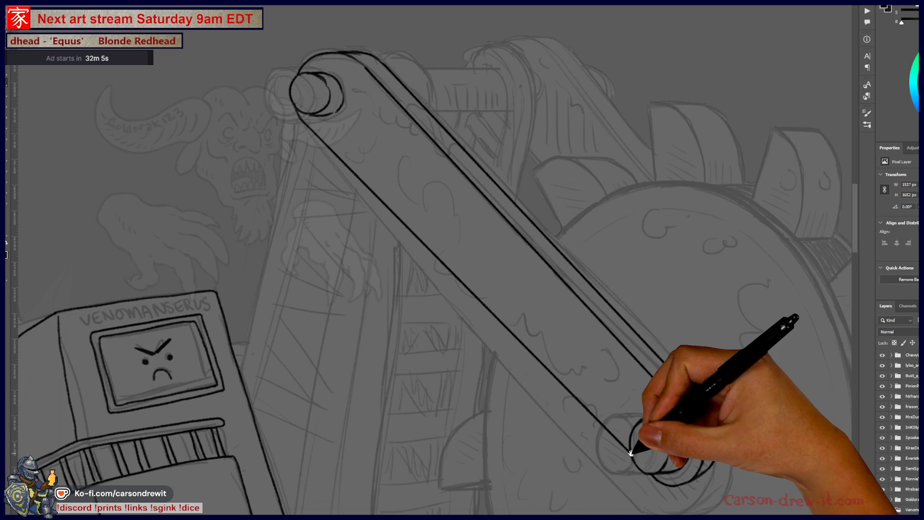
Step: Ink an arc over the upper roller's top, undoing the misplaced edge strokes
scroll(486, 337, down, 2)
scroll(378, 227, up, 5)
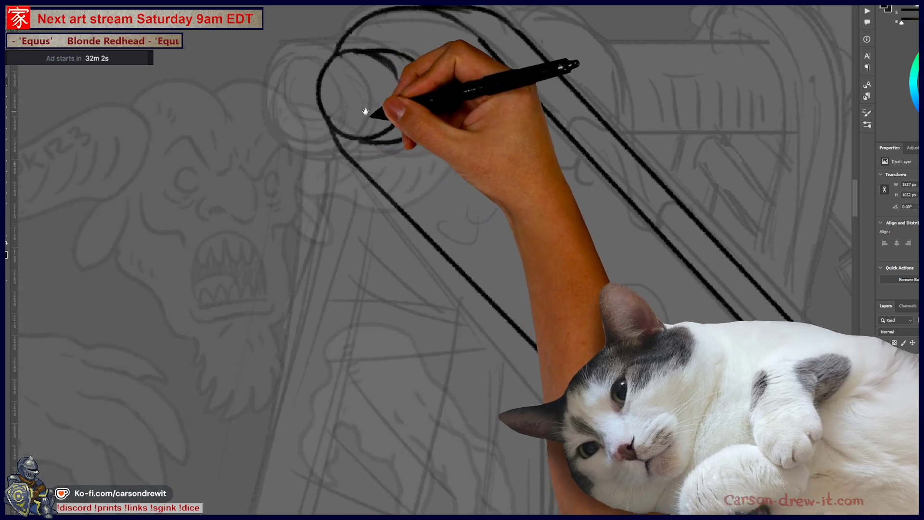
drag(368, 109, 463, 283)
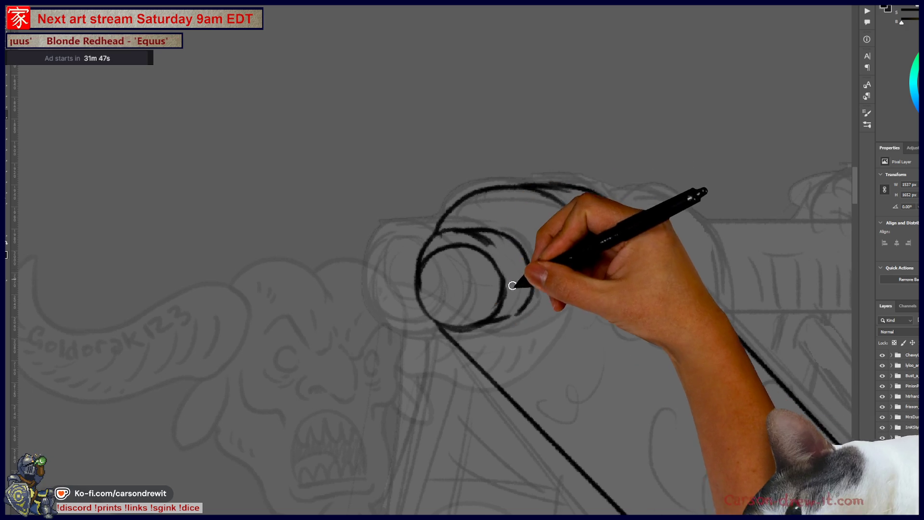
key(ctrl+z)
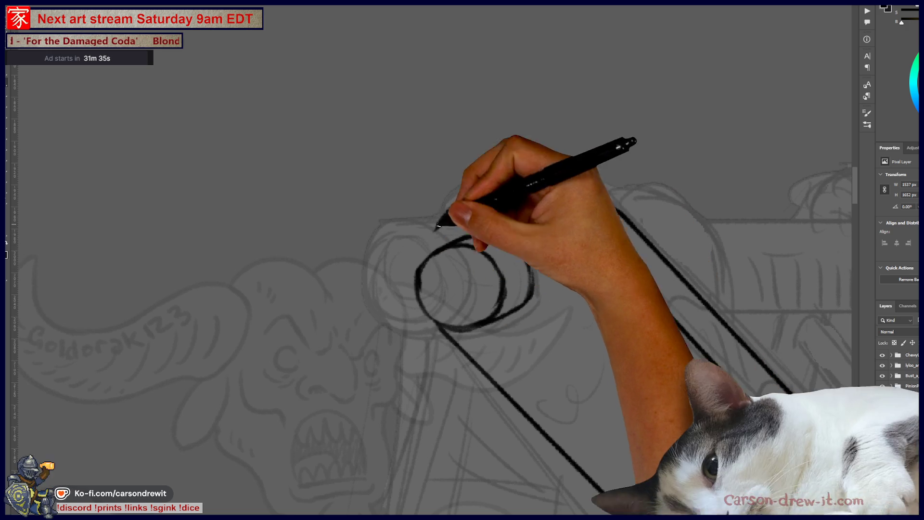
mouse_move(427, 247)
mouse_down()
mouse_move(546, 208)
mouse_move(853, 460)
mouse_up()
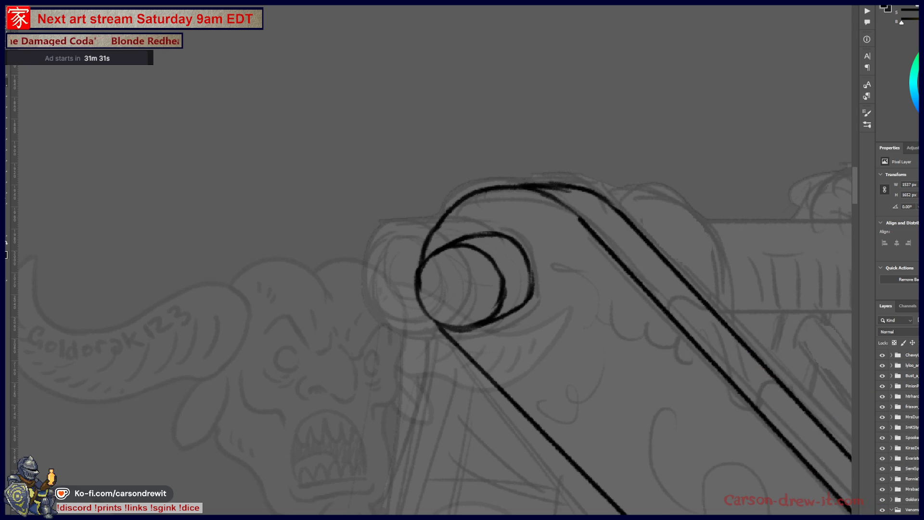
scroll(436, 190, down, 5)
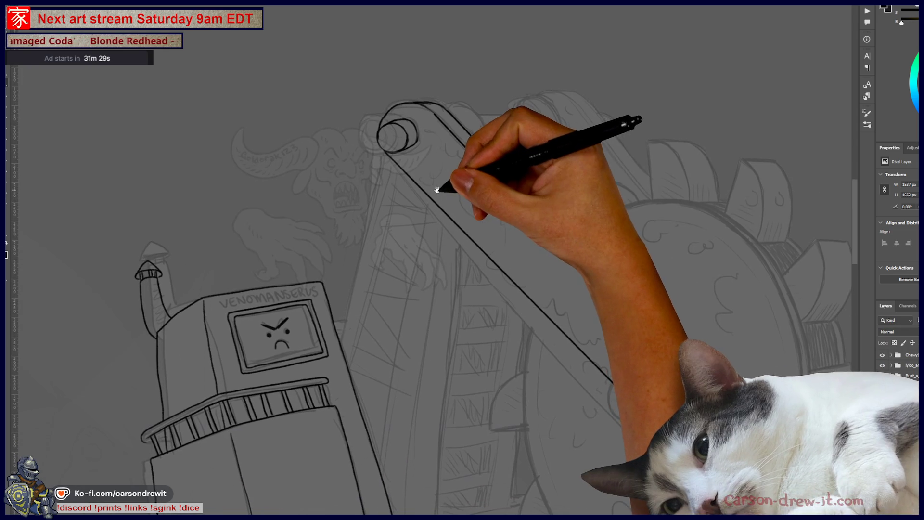
scroll(538, 263, down, 3)
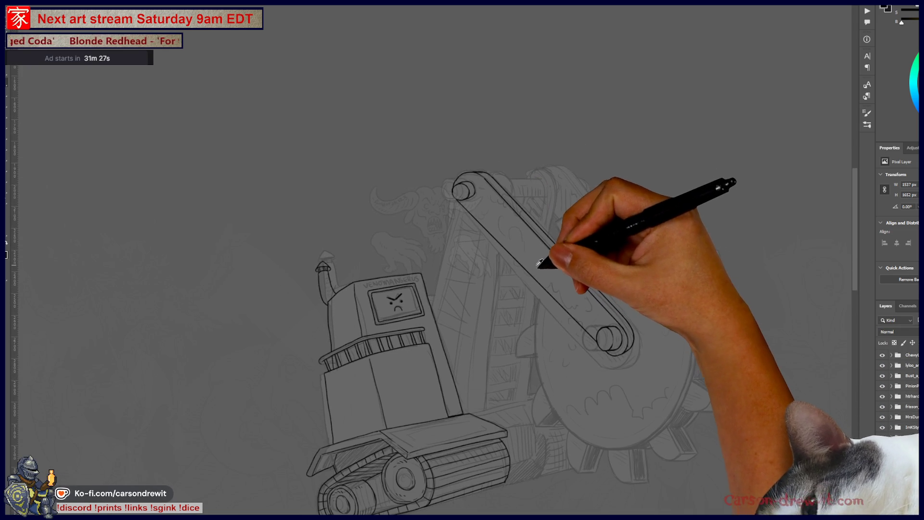
scroll(539, 263, up, 6)
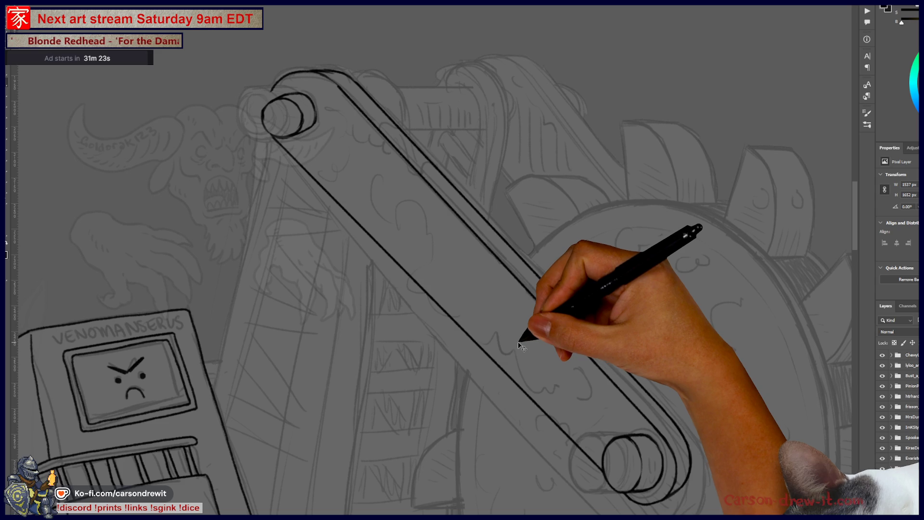
key(ctrl+z)
key(ctrl+z)
key(ctrl+z)
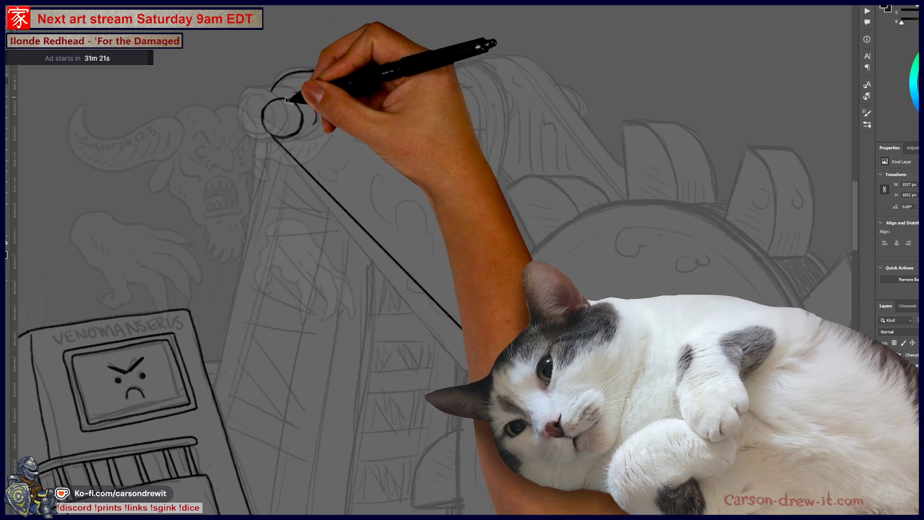
Step: Re-ink the upper roller's inner curve, closing arc and the long arm edge
drag(299, 99, 310, 123)
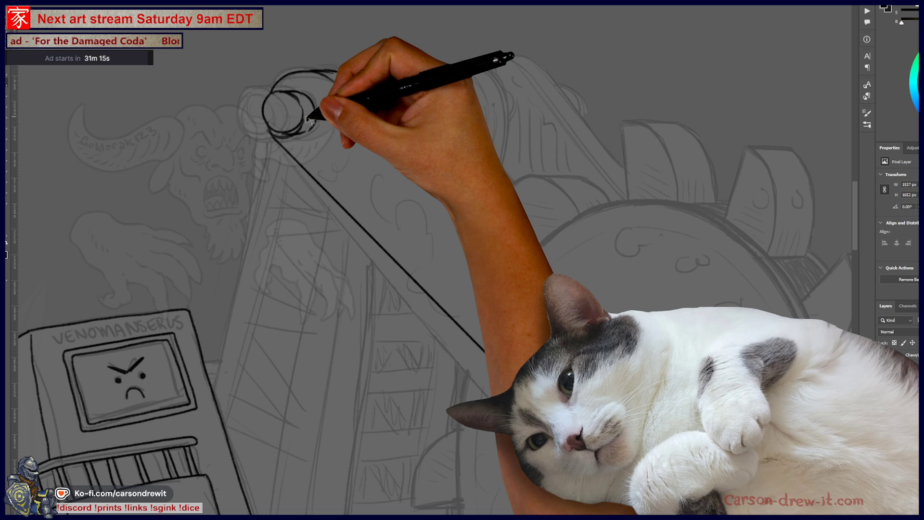
drag(337, 86, 525, 285)
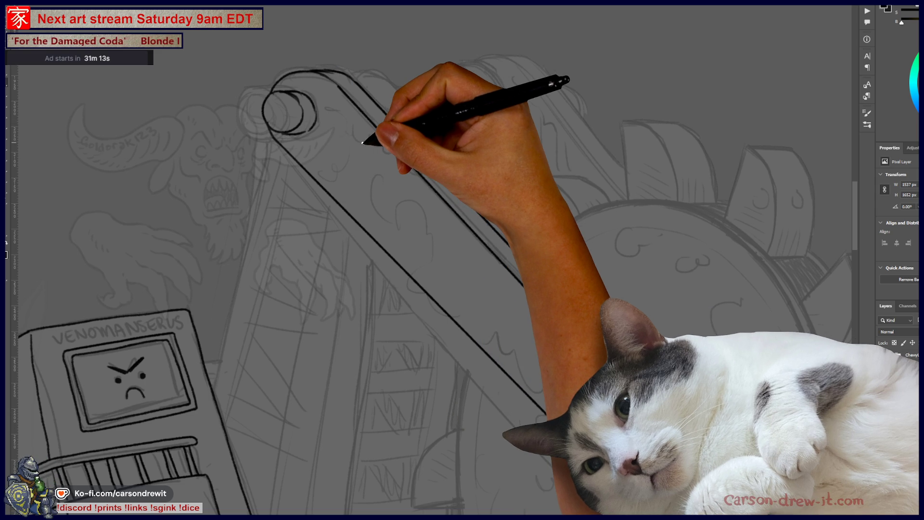
mouse_move(310, 93)
mouse_down()
mouse_move(341, 135)
mouse_move(323, 168)
mouse_move(264, 140)
mouse_move(320, 159)
mouse_move(317, 145)
mouse_move(334, 239)
mouse_up()
mouse_move(84, 138)
mouse_down()
mouse_move(243, 118)
mouse_move(265, 146)
mouse_move(271, 180)
mouse_up()
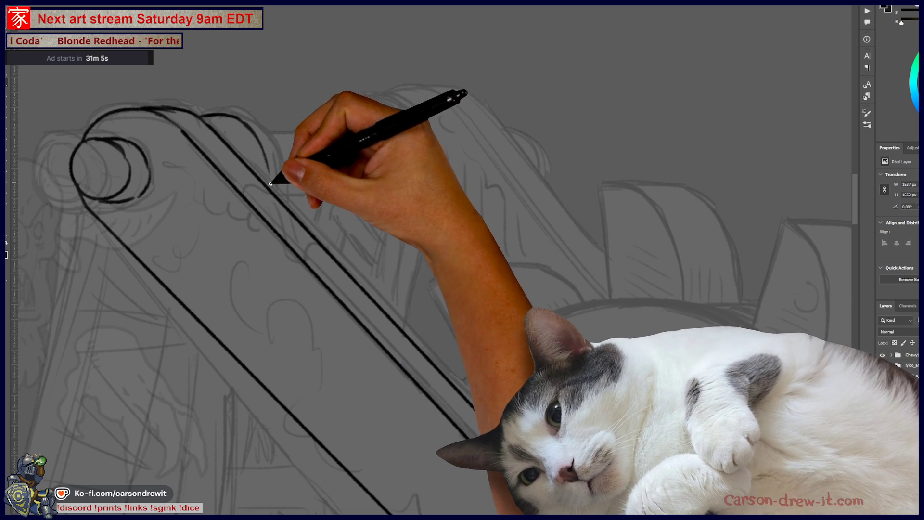
Step: Draw the horizontal axle cylinder's top and lower edges and its right end cap
drag(254, 131, 359, 130)
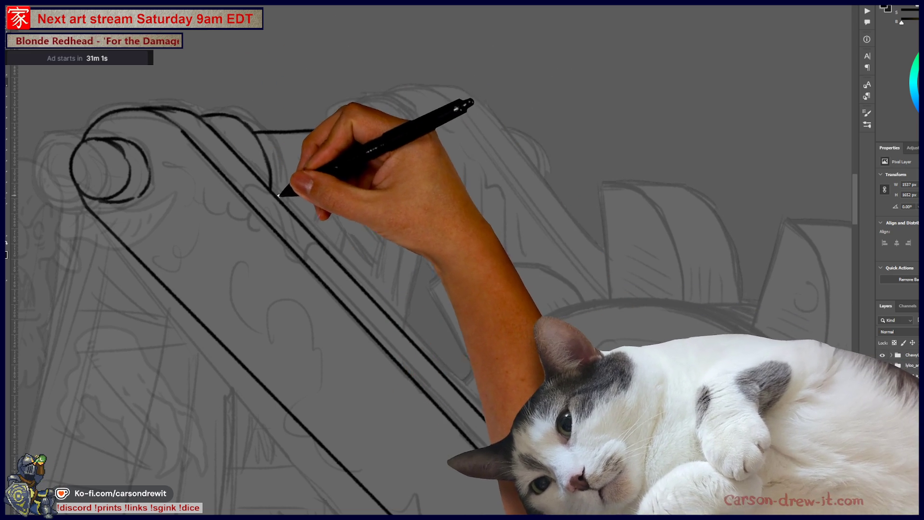
drag(279, 195, 348, 188)
drag(278, 193, 388, 187)
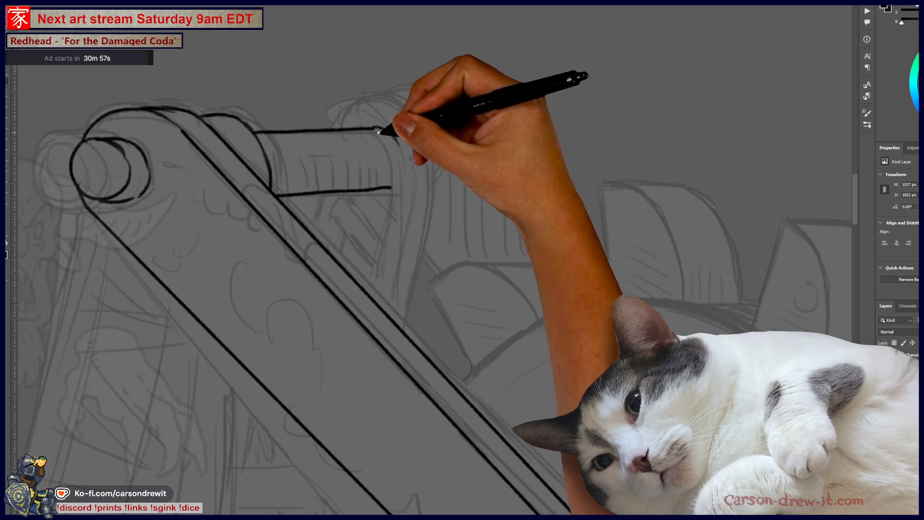
drag(402, 162, 403, 137)
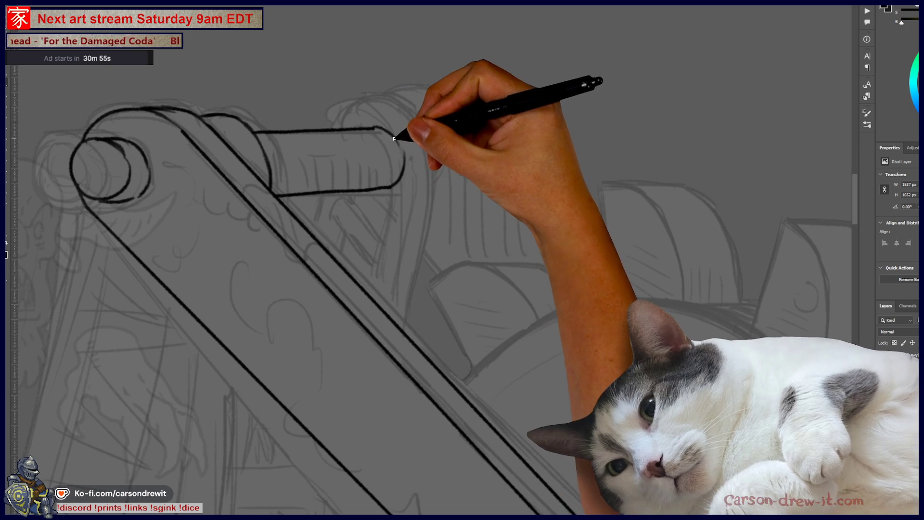
mouse_move(419, 221)
mouse_down()
mouse_move(426, 255)
mouse_move(407, 268)
mouse_up()
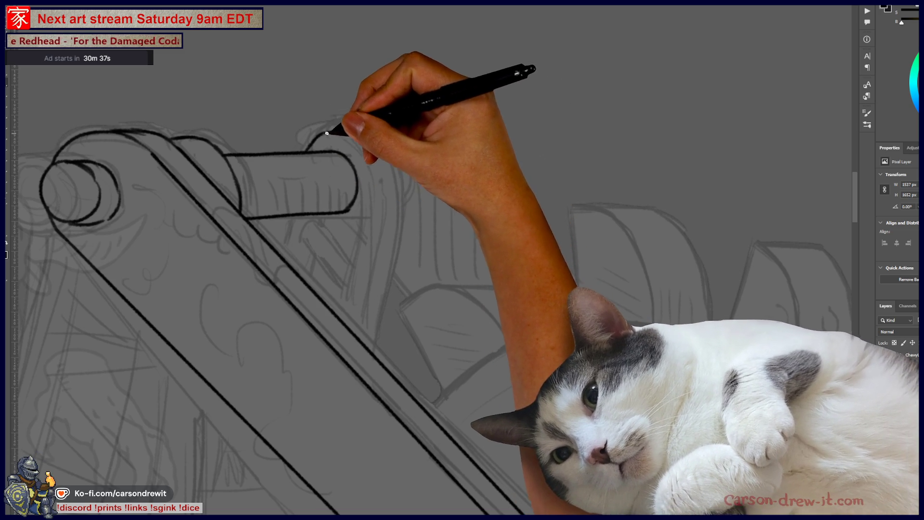
drag(358, 267, 340, 311)
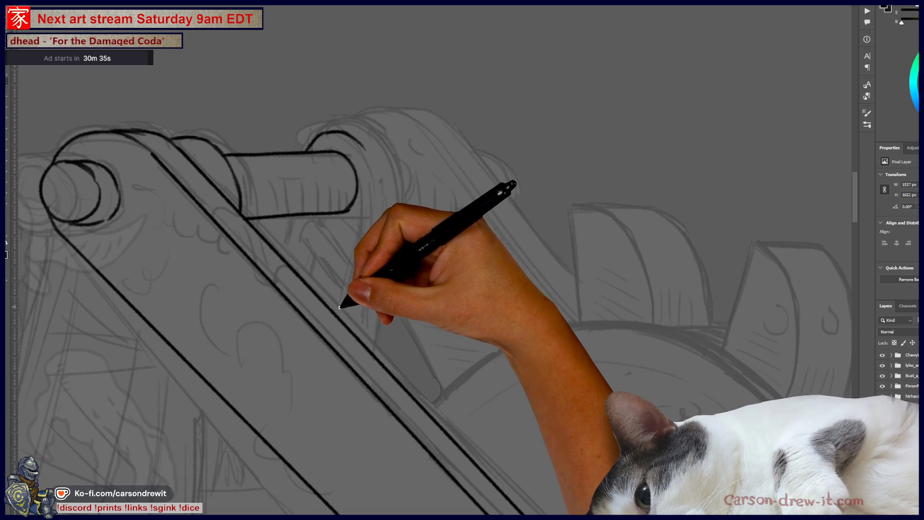
Step: Ink the bracket's first edge, its inner edge beside the beam and its right curve
drag(369, 236, 347, 315)
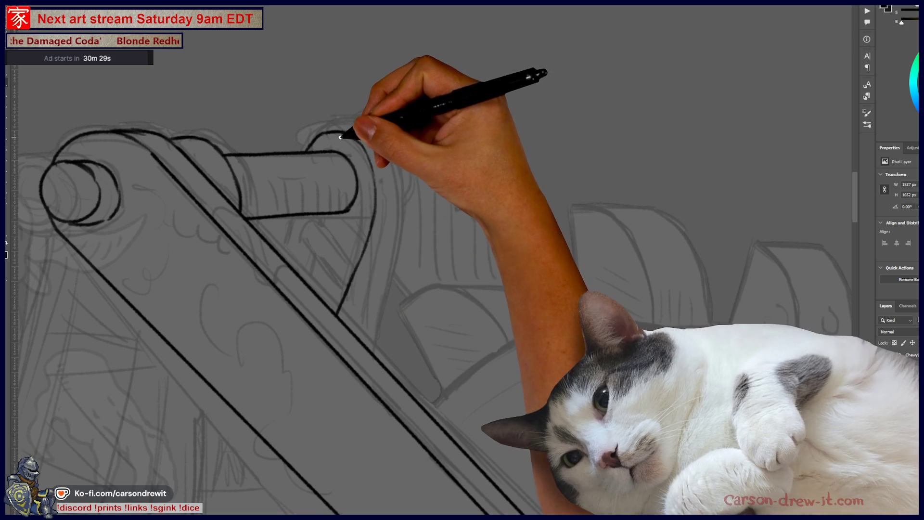
key(ctrl)
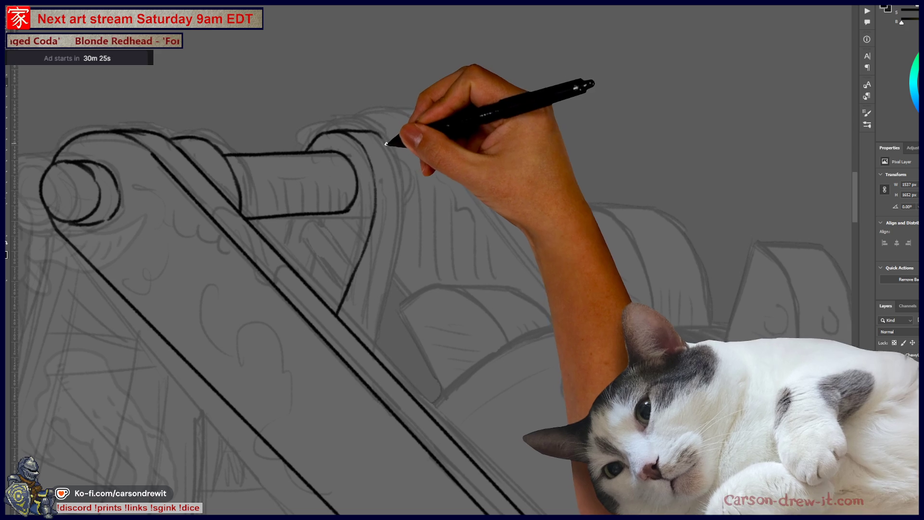
drag(356, 334, 378, 289)
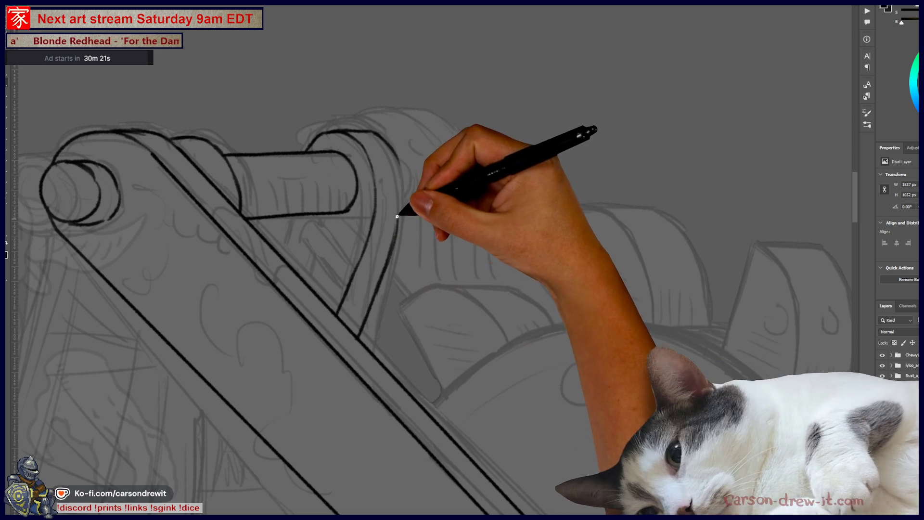
drag(395, 237, 392, 153)
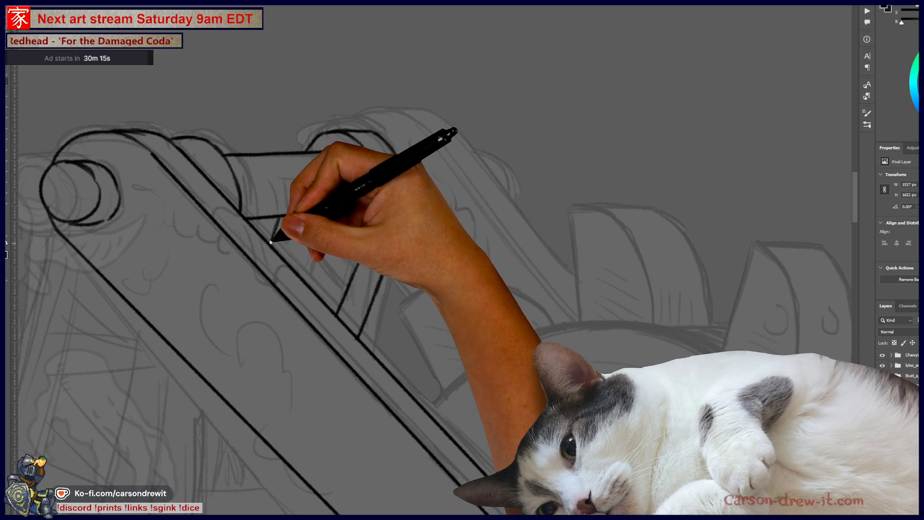
scroll(467, 229, down, 5)
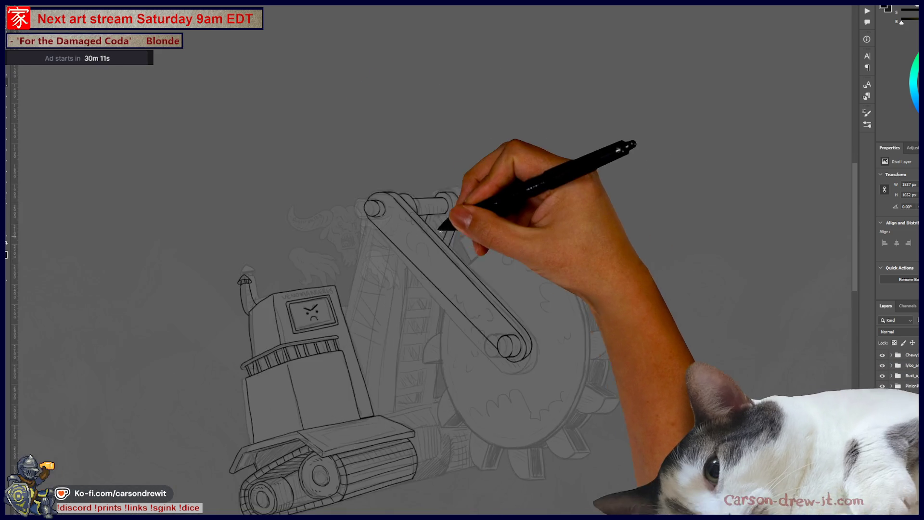
scroll(444, 236, up, 6)
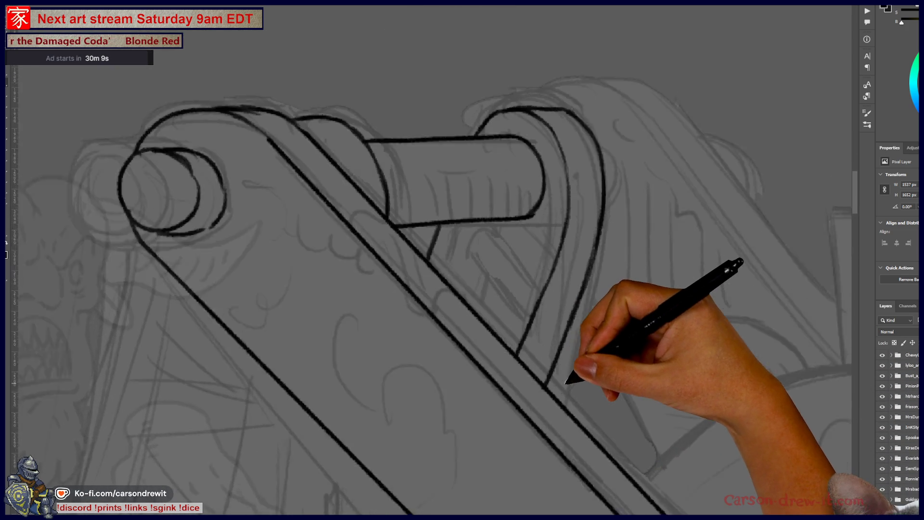
scroll(568, 382, up, 2)
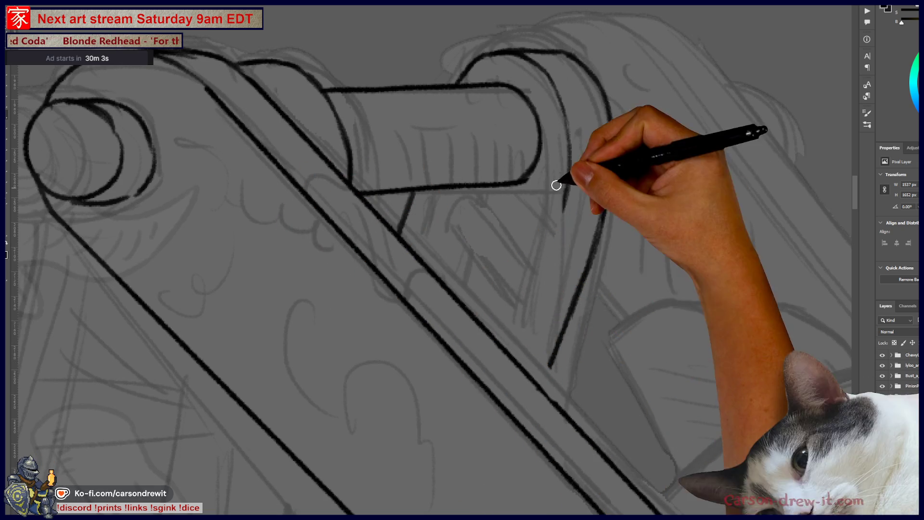
Step: Redraw the bracket's inner and outer edges down to the beam, filling the outer gap
drag(611, 120, 546, 374)
key(ctrl+z)
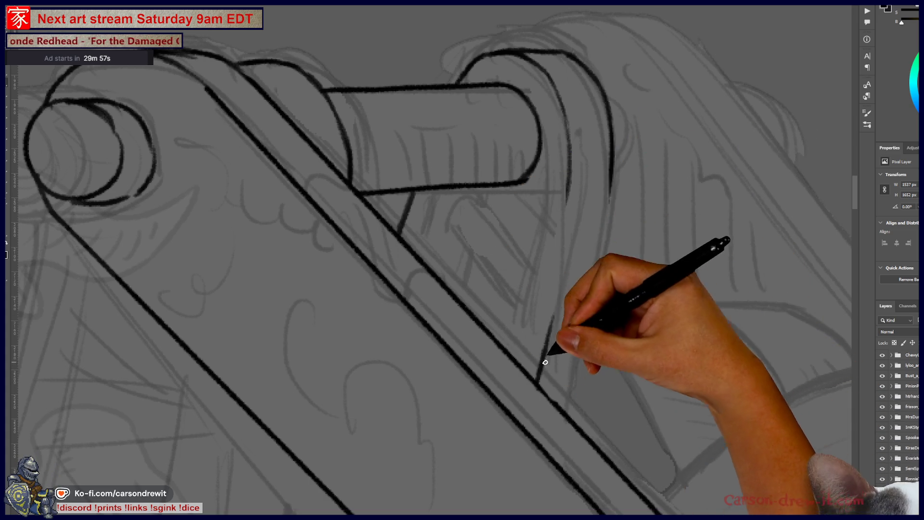
drag(567, 181, 557, 282)
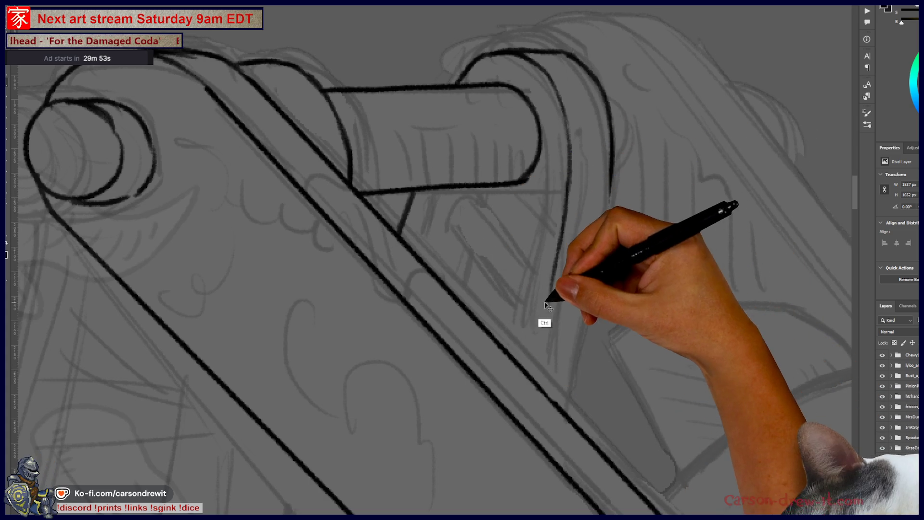
drag(552, 288, 532, 378)
drag(582, 283, 573, 406)
drag(599, 275, 612, 220)
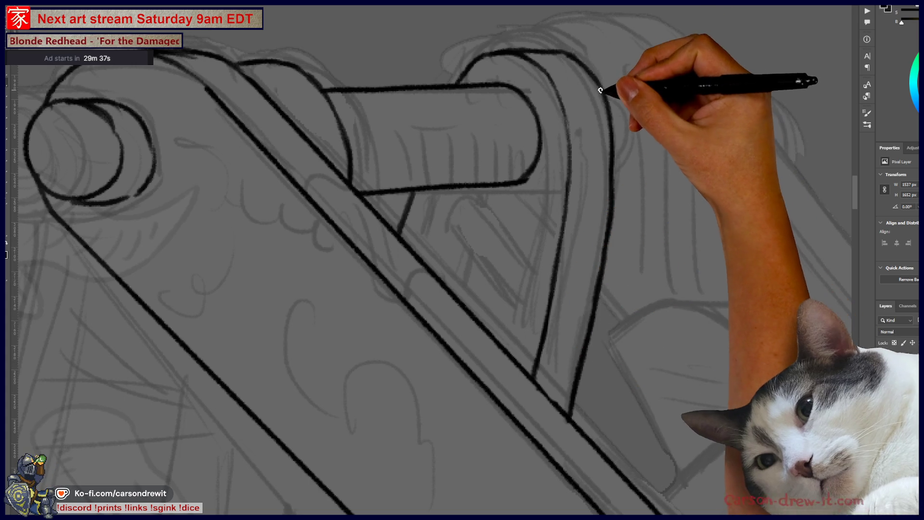
scroll(618, 257, down, 6)
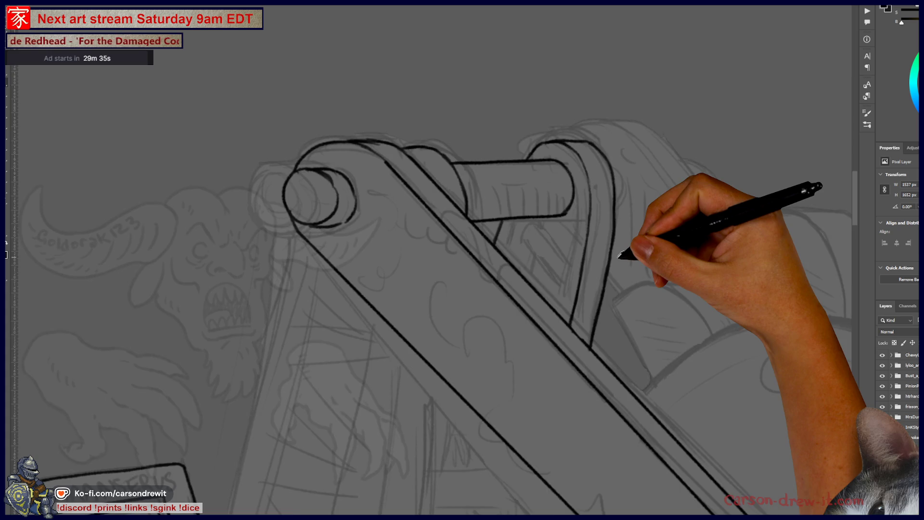
scroll(610, 300, up, 6)
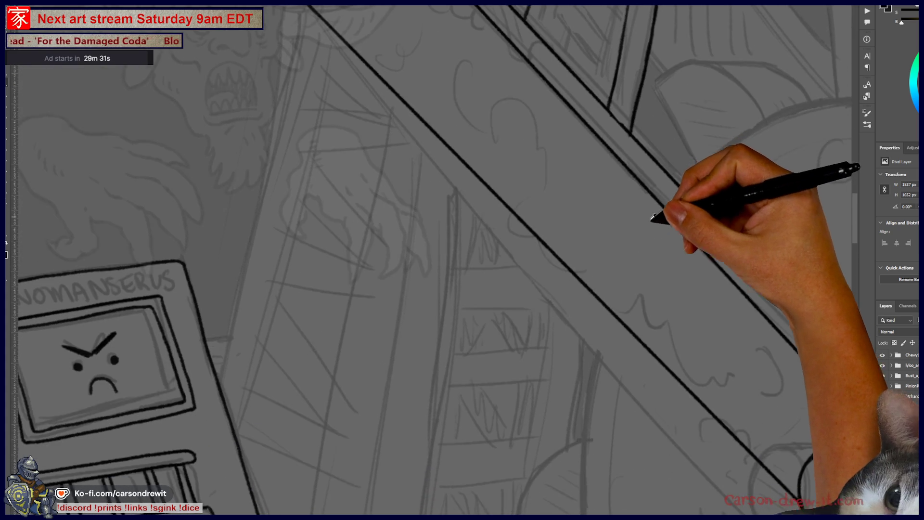
Step: Draw a straight ink line along a ladder support post beside the crank arm
scroll(656, 208, down, 5)
scroll(656, 258, up, 4)
scroll(652, 250, down, 4)
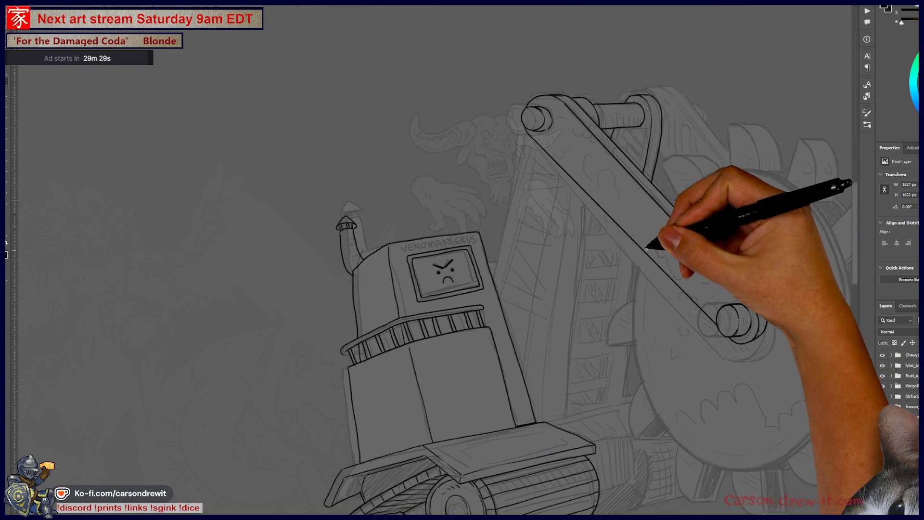
scroll(652, 140, up, 4)
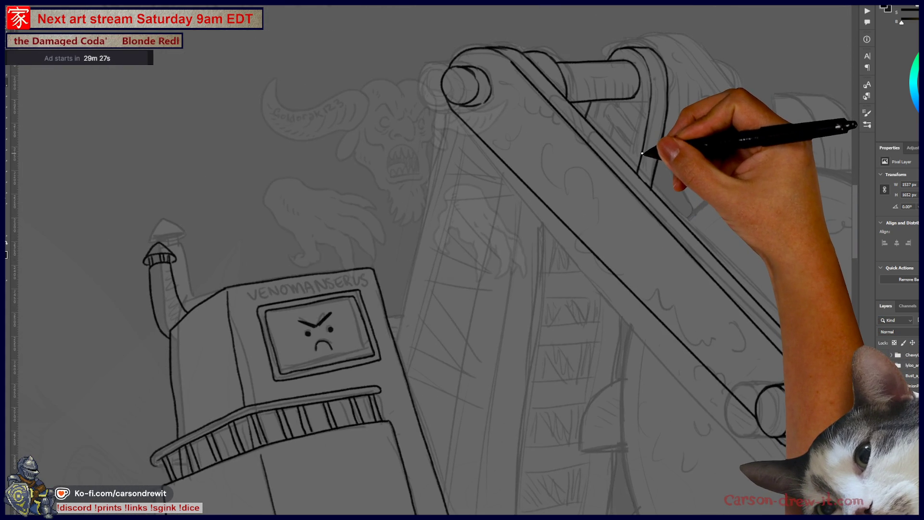
scroll(635, 371, down, 5)
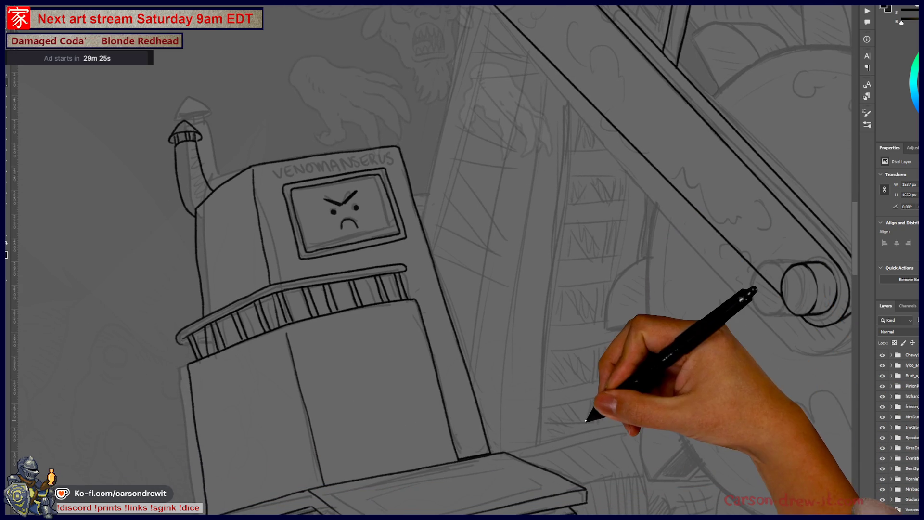
scroll(657, 318, down, 4)
scroll(650, 313, up, 4)
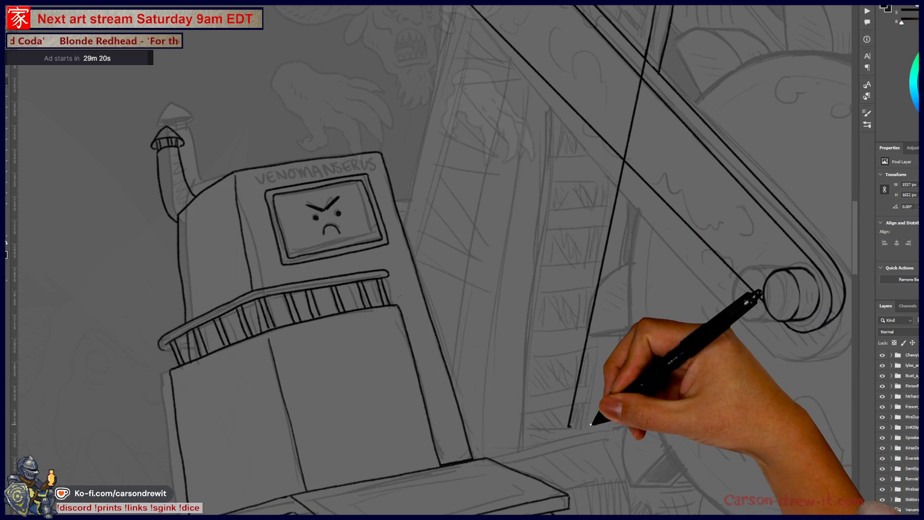
shift+click(659, 71)
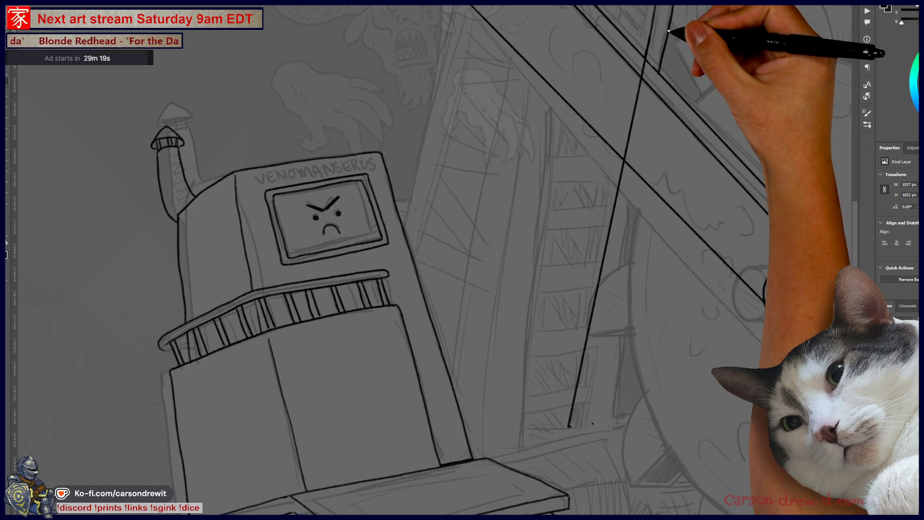
scroll(667, 216, down, 5)
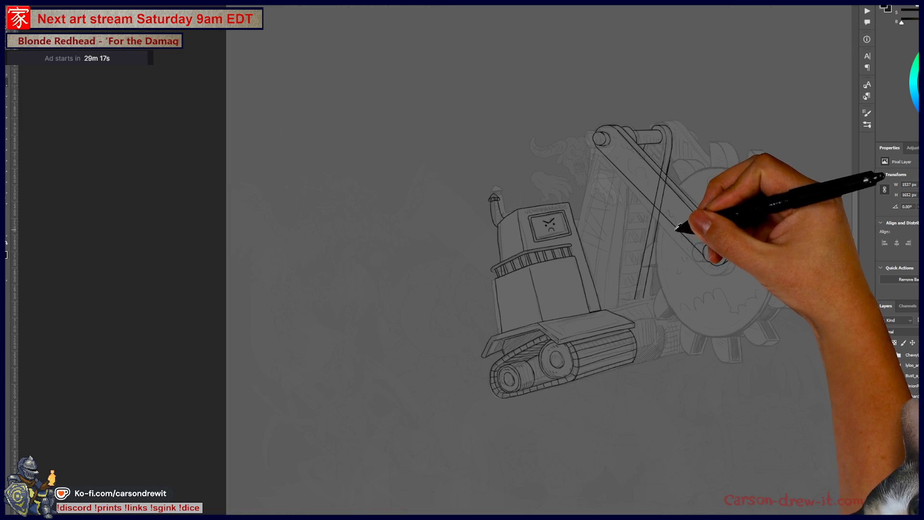
scroll(657, 239, up, 2)
scroll(657, 240, up, 5)
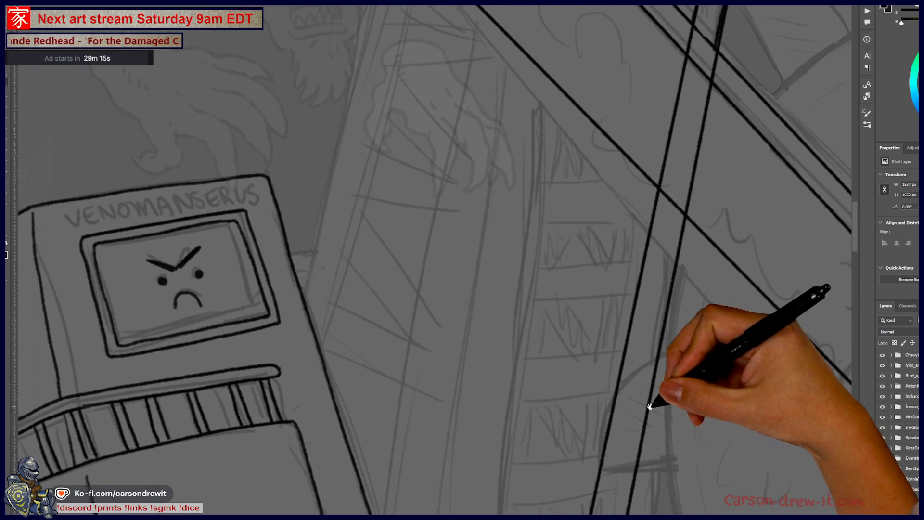
scroll(700, 318, up, 6)
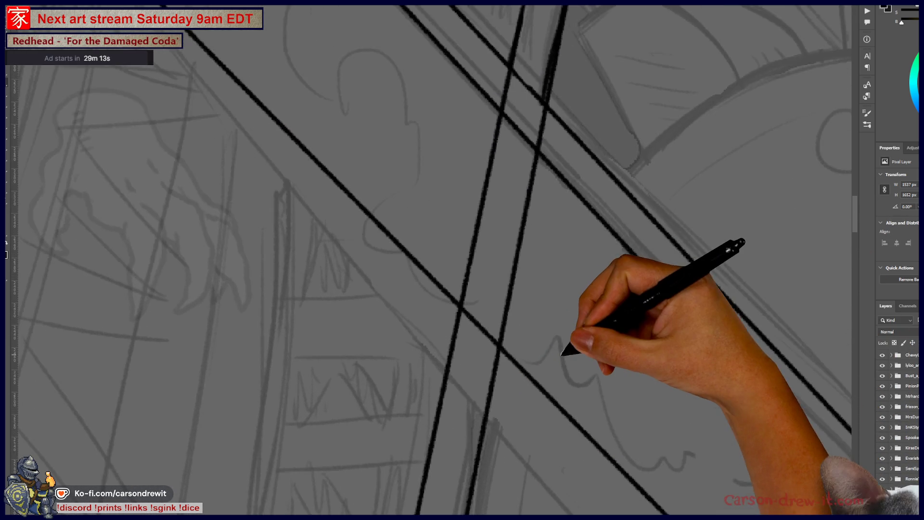
scroll(253, 121, up, 3)
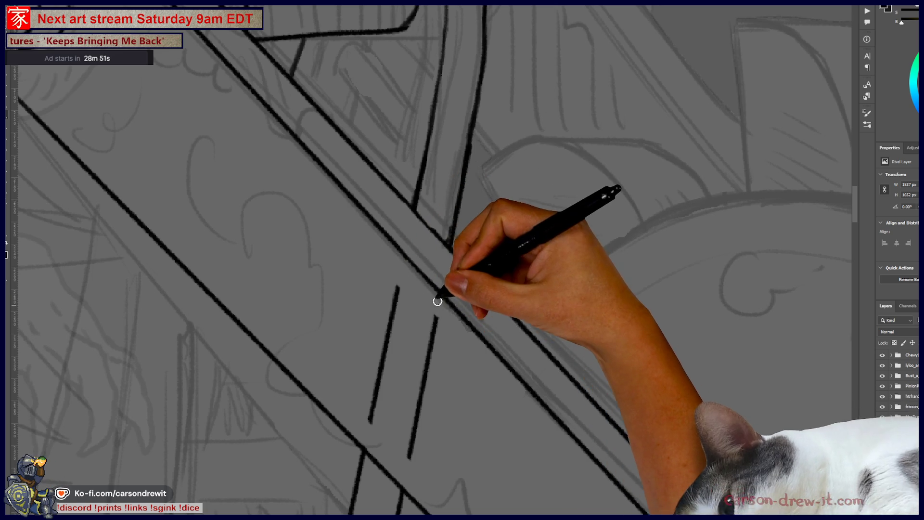
Step: Undo the stray short ink stroke across the crank arm, then pan over to the robot and tower posts
key(ctrl+z)
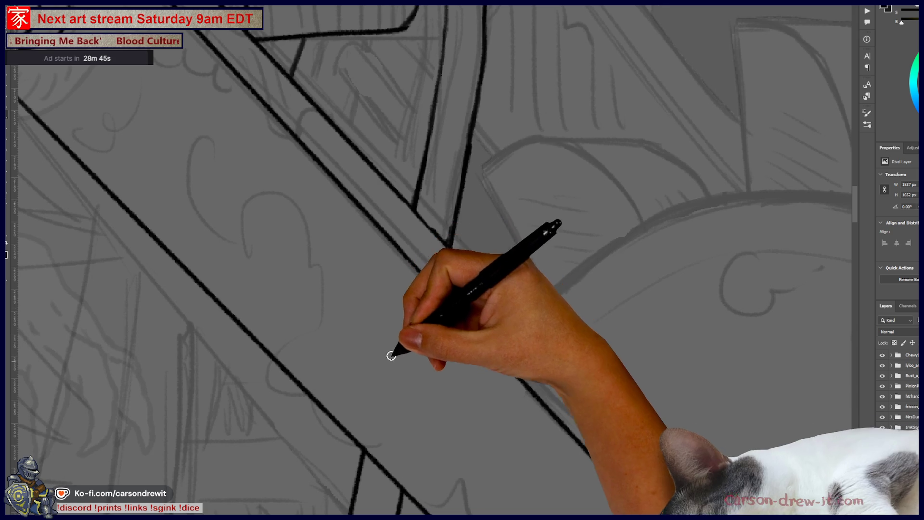
key(h)
mouse_move(466, 380)
mouse_down()
mouse_move(490, 392)
mouse_move(501, 426)
mouse_move(617, 282)
mouse_move(609, 351)
mouse_up()
scroll(593, 352, down, 1)
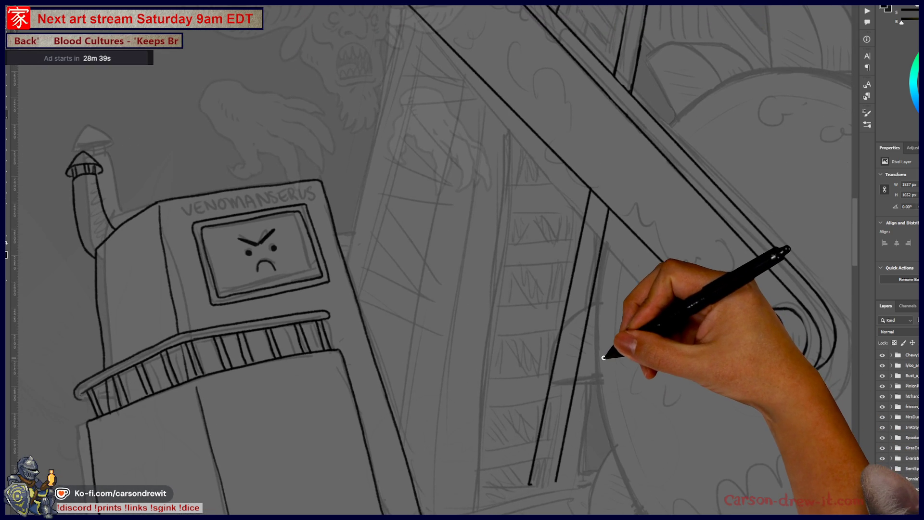
scroll(608, 359, down, 1)
scroll(591, 371, up, 2)
mouse_move(568, 363)
mouse_down()
mouse_move(613, 362)
mouse_move(656, 378)
mouse_up()
scroll(657, 378, up, 1)
scroll(655, 395, up, 3)
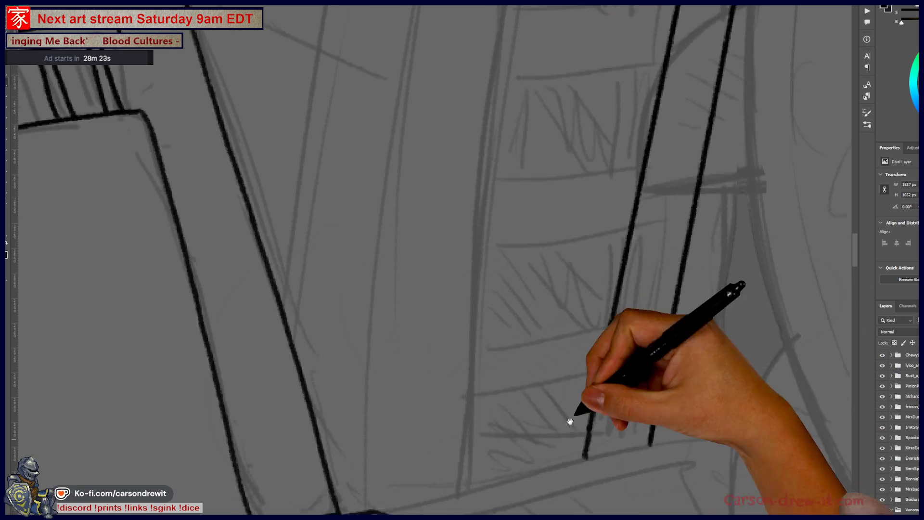
Step: Ink the shelf edge under the ladder posts, redrawing the overshooting line shorter and joining the left post to it
drag(557, 448, 643, 282)
drag(475, 356, 751, 296)
key(ctrl+z)
drag(476, 358, 735, 292)
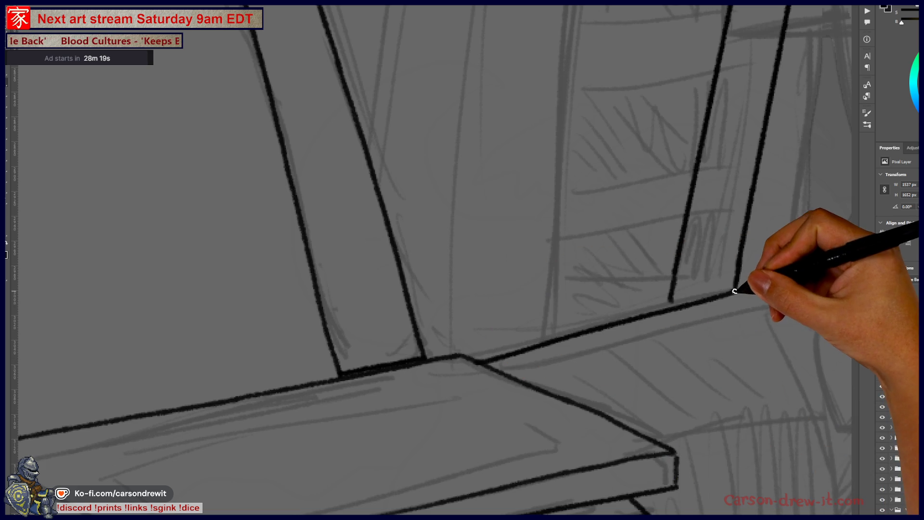
drag(674, 295, 671, 304)
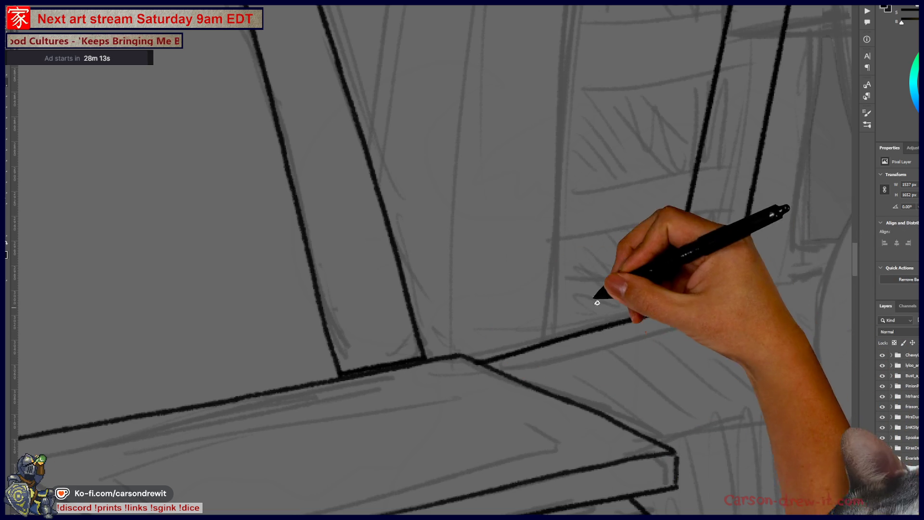
Step: Pan and zoom to frame the robot together with the crank arm's top and lower pivots
drag(594, 320, 517, 433)
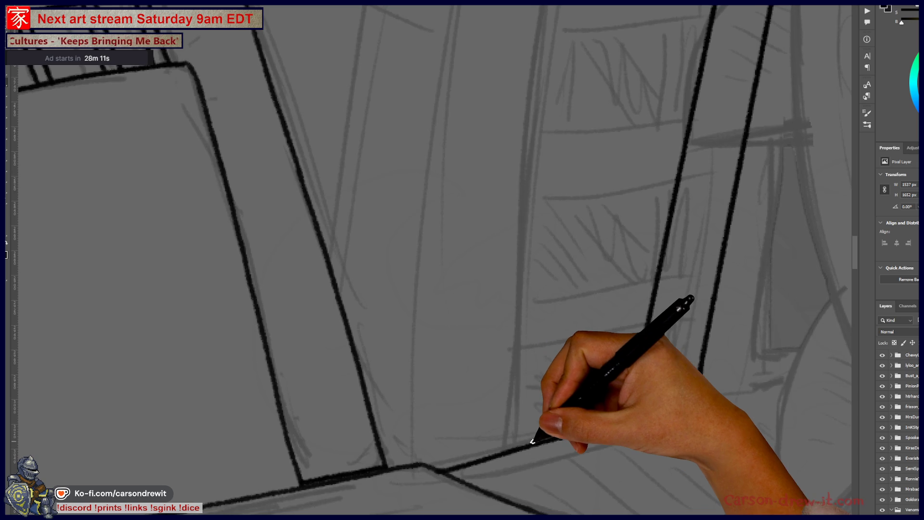
key(ctrl+minus)
key(ctrl+minus)
key(ctrl+minus)
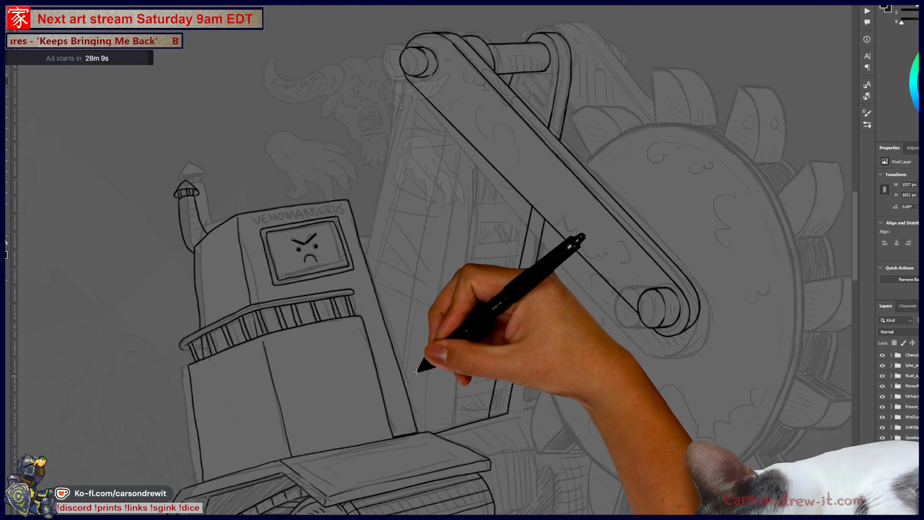
key(ctrl+plus)
key(ctrl+plus)
drag(477, 258, 522, 278)
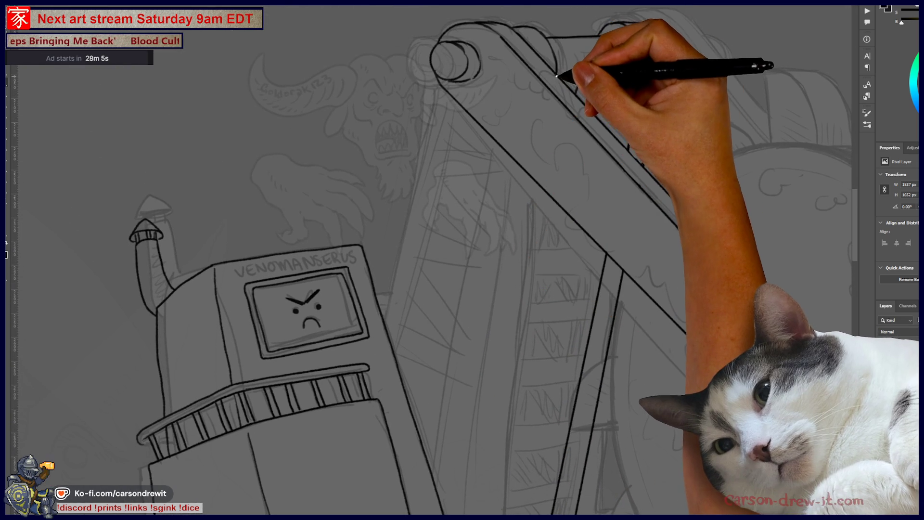
drag(510, 438, 505, 327)
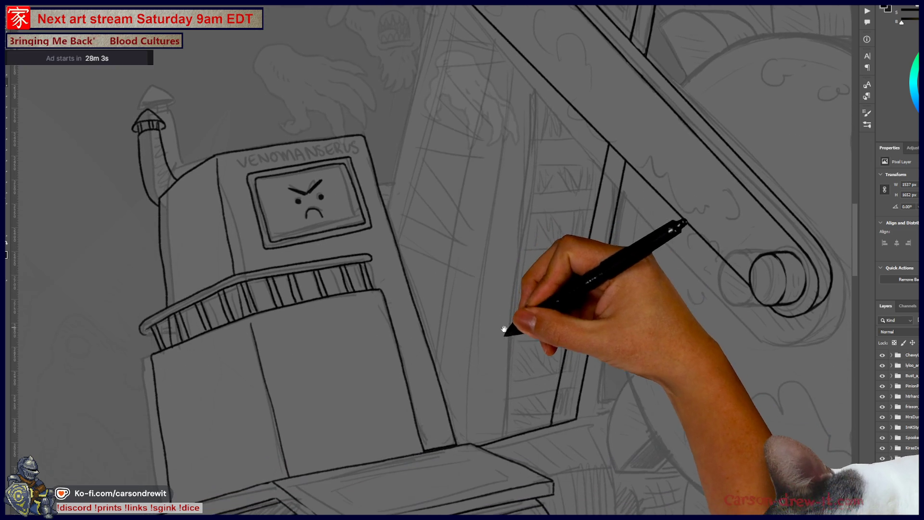
mouse_move(497, 442)
mouse_down()
mouse_move(542, 330)
mouse_move(553, 443)
mouse_move(611, 367)
mouse_move(578, 402)
mouse_move(533, 367)
mouse_up()
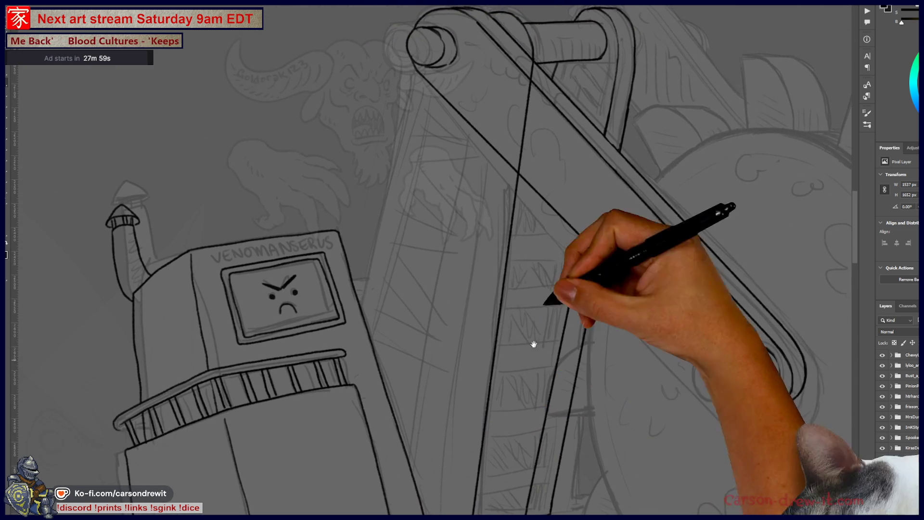
mouse_move(531, 58)
mouse_down()
mouse_move(503, 230)
mouse_move(538, 355)
mouse_up()
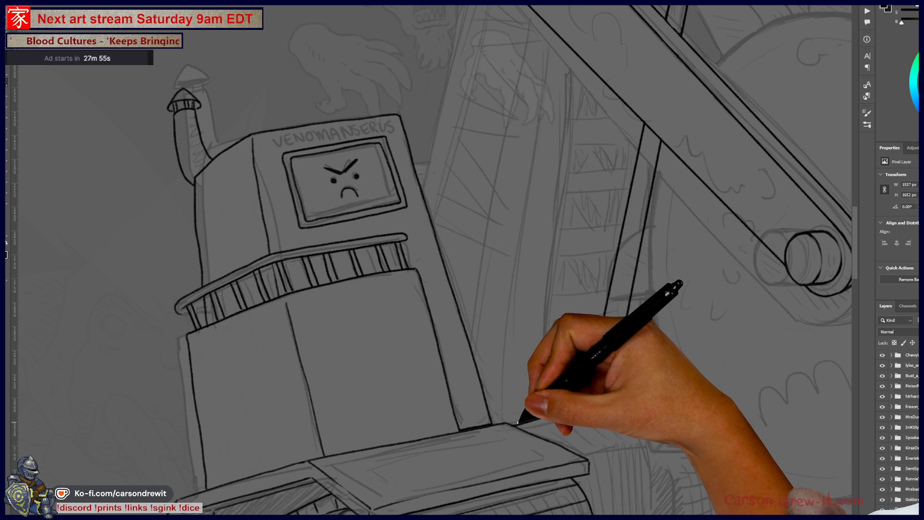
mouse_move(596, 317)
mouse_down()
mouse_move(636, 385)
mouse_move(671, 337)
mouse_move(586, 347)
mouse_move(534, 375)
mouse_up()
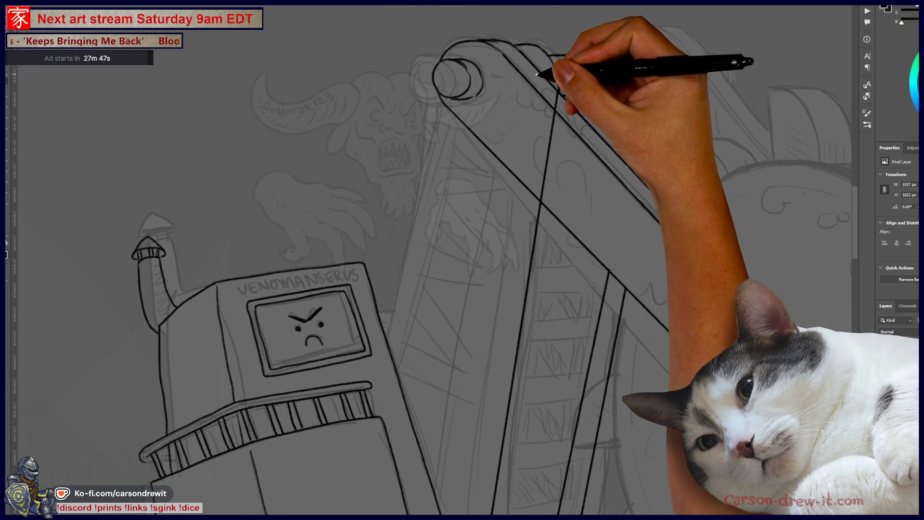
drag(489, 371, 528, 265)
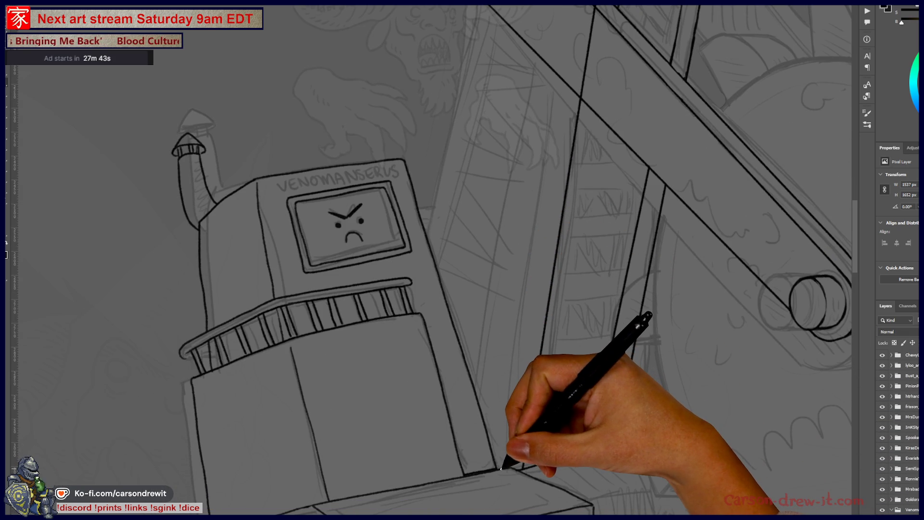
mouse_move(595, 296)
mouse_down()
mouse_move(576, 440)
mouse_move(568, 443)
mouse_move(547, 299)
mouse_move(520, 408)
mouse_move(530, 233)
mouse_move(501, 289)
mouse_move(514, 351)
mouse_up()
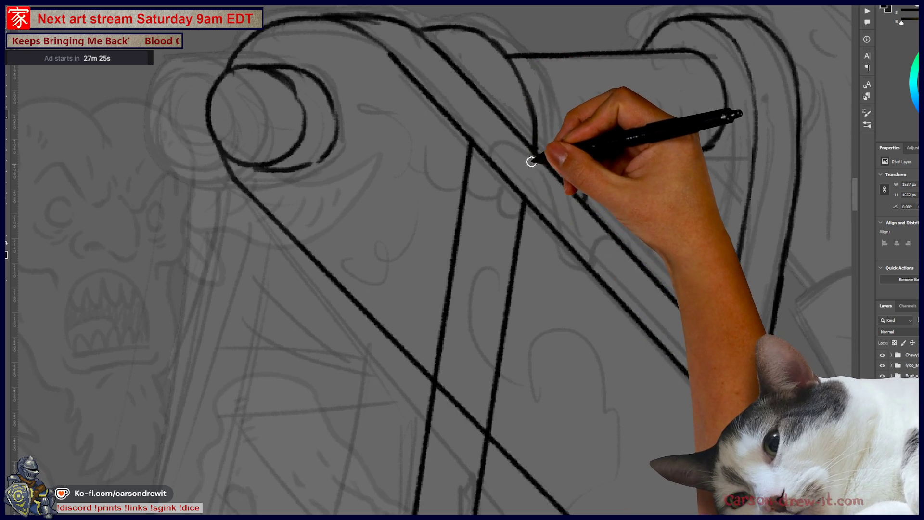
Step: Erase the left and right post lines where they cross over the crank arm
mouse_move(462, 154)
mouse_down()
mouse_move(479, 165)
mouse_move(475, 154)
mouse_up()
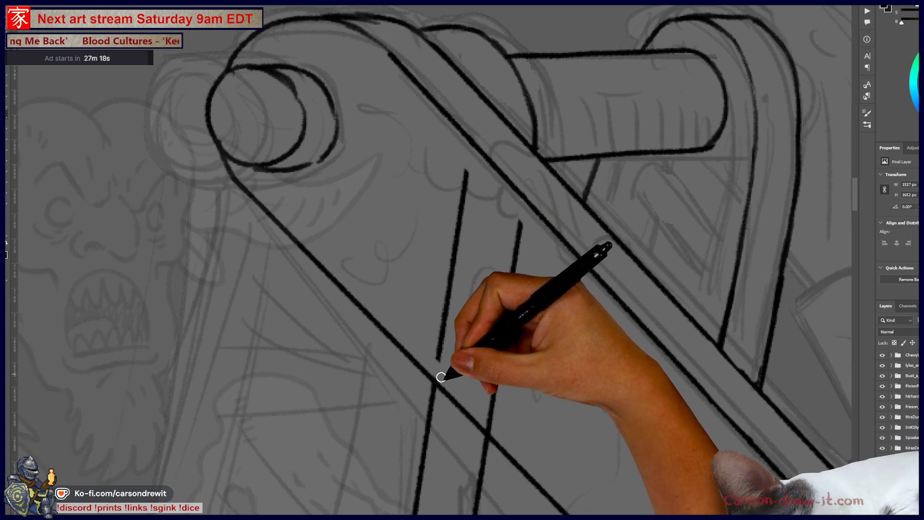
mouse_move(453, 326)
mouse_down()
mouse_move(438, 361)
mouse_move(465, 186)
mouse_move(466, 205)
mouse_up()
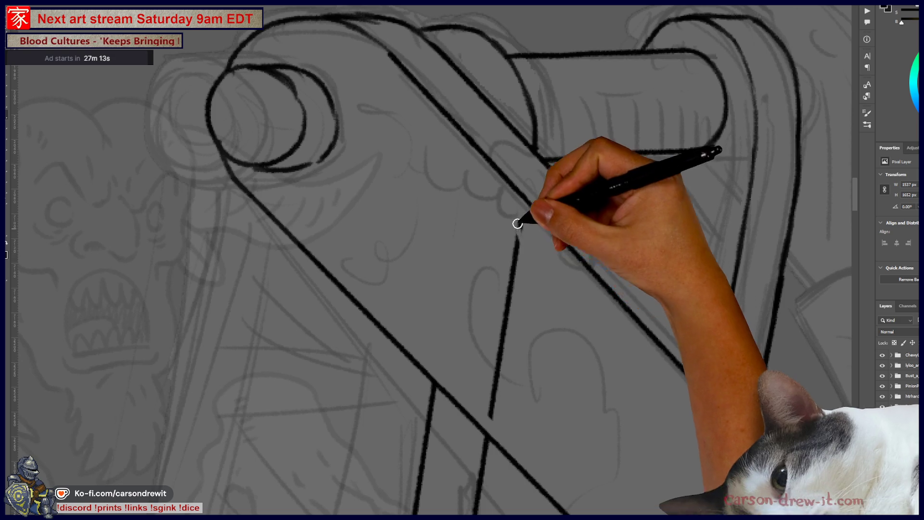
mouse_move(520, 225)
mouse_down()
mouse_move(506, 346)
mouse_move(502, 309)
mouse_move(499, 393)
mouse_up()
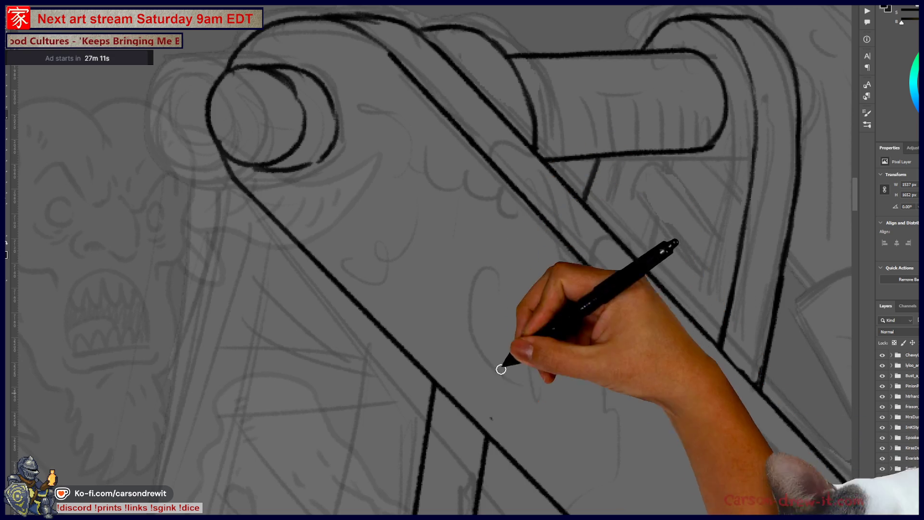
mouse_move(582, 466)
mouse_down()
mouse_move(692, 331)
mouse_move(695, 312)
mouse_up()
Step: Pan across the ladder supports and the robot to inspect the ladder lines
scroll(694, 312, down, 10)
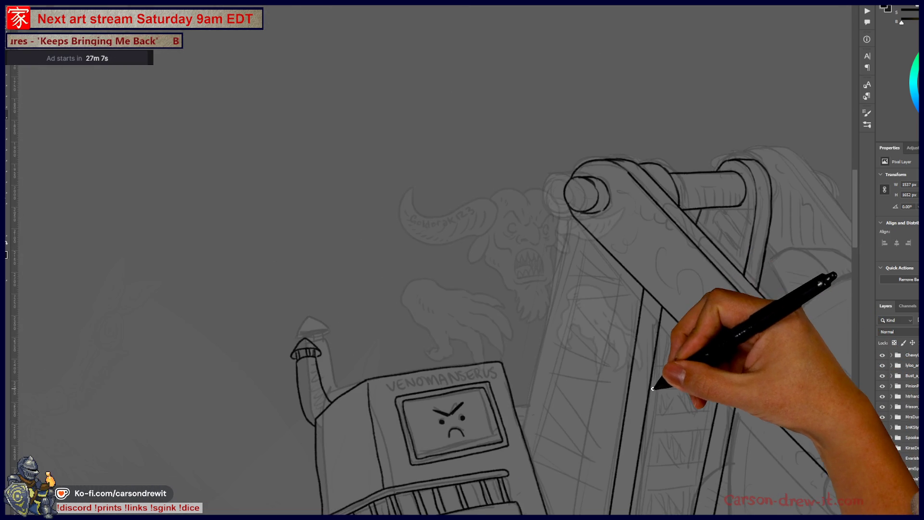
drag(665, 382, 671, 310)
scroll(672, 310, up, 5)
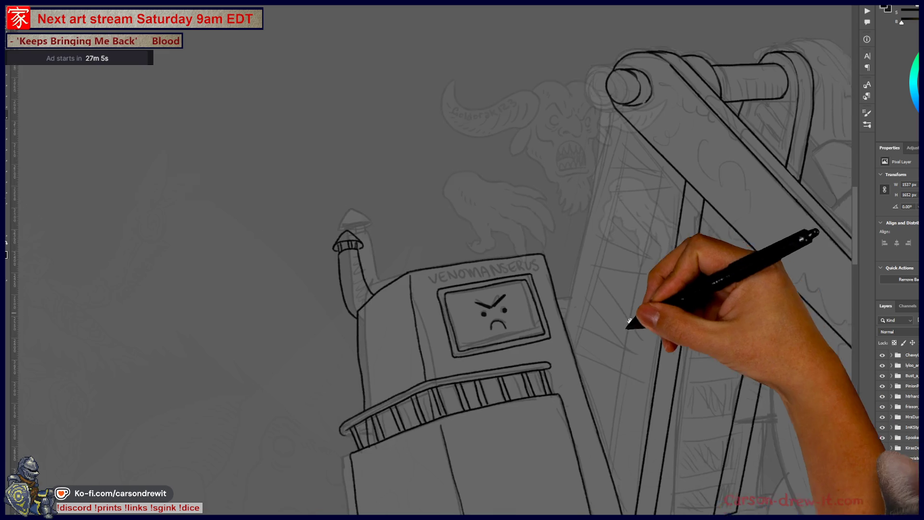
drag(637, 64, 615, 117)
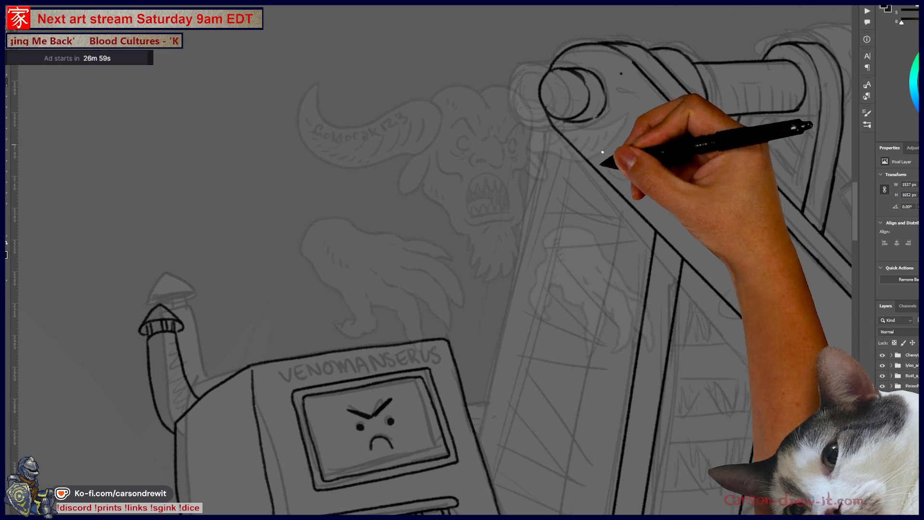
mouse_move(533, 398)
mouse_down()
mouse_move(543, 324)
mouse_move(512, 330)
mouse_up()
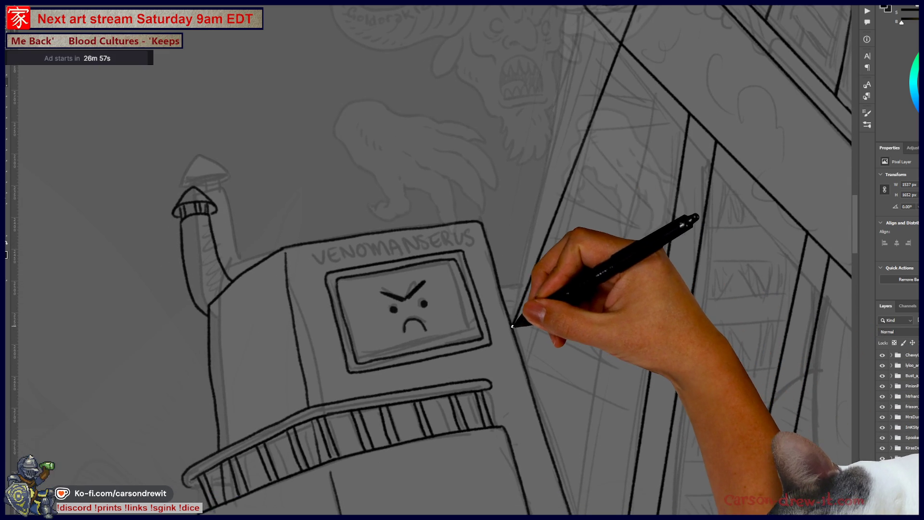
mouse_move(588, 228)
mouse_down()
mouse_move(533, 368)
mouse_move(512, 267)
mouse_up()
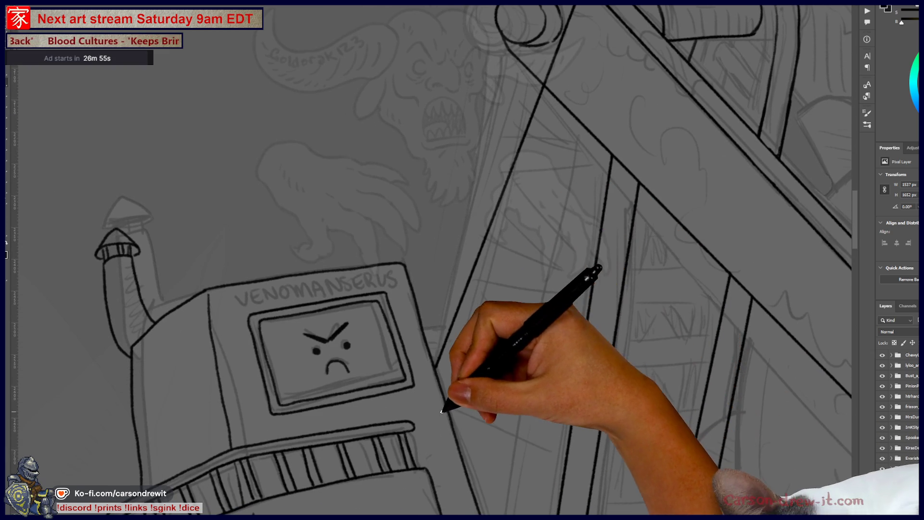
drag(574, 91, 551, 200)
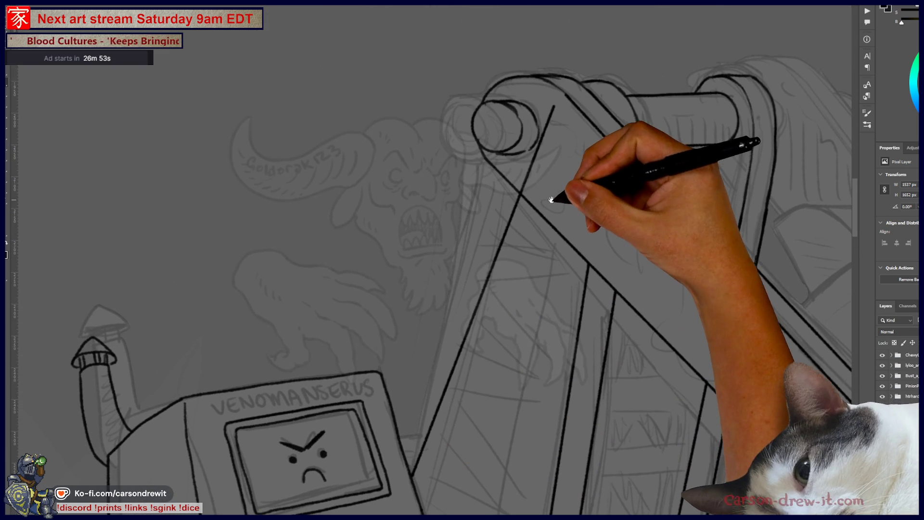
drag(554, 284, 601, 68)
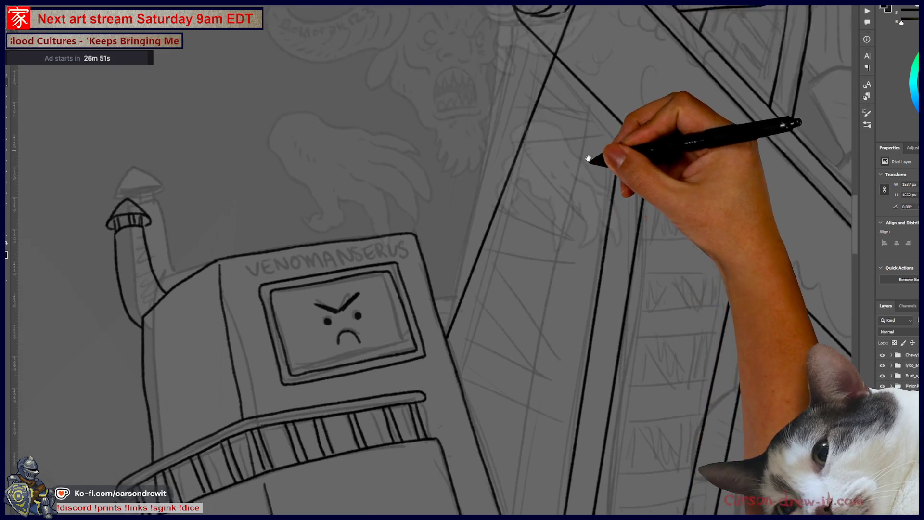
drag(592, 149, 585, 231)
mouse_move(570, 184)
mouse_down()
mouse_move(580, 97)
mouse_move(602, 144)
mouse_move(591, 90)
mouse_up()
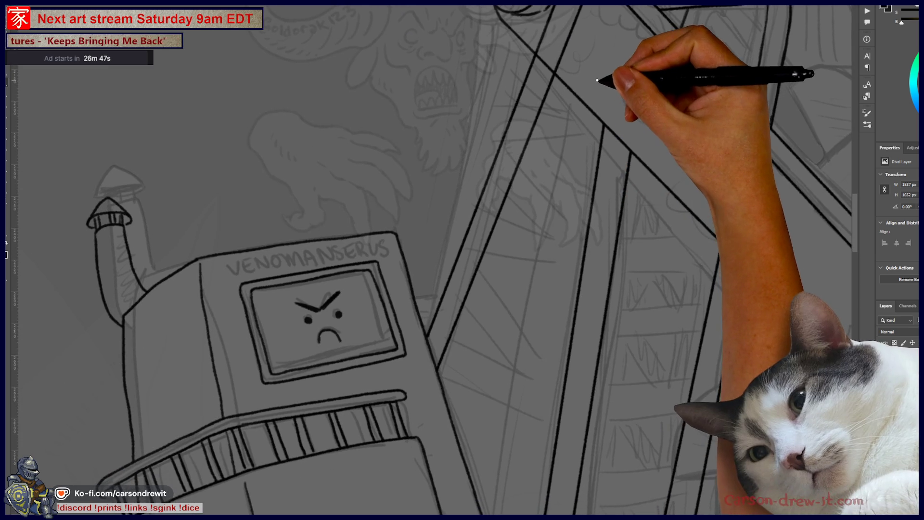
drag(602, 240, 626, 87)
drag(541, 388, 552, 358)
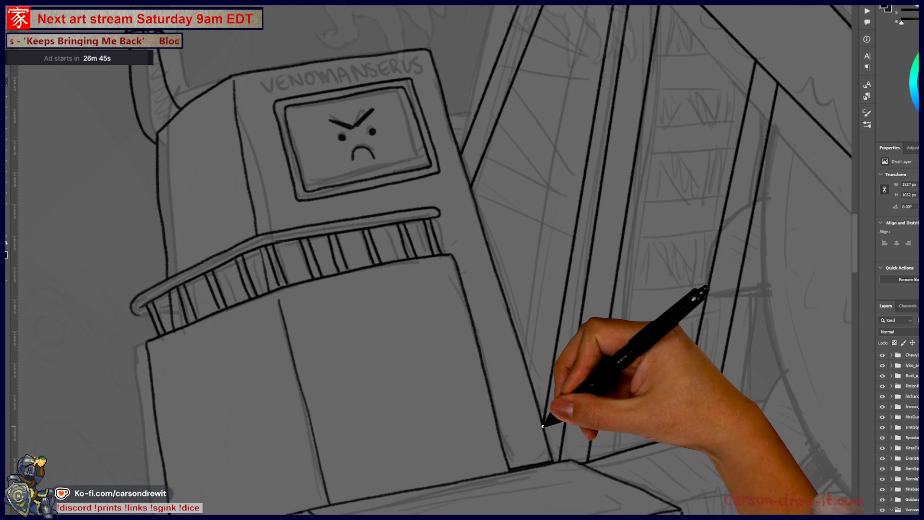
mouse_move(612, 157)
mouse_down()
mouse_move(597, 327)
mouse_move(649, 254)
mouse_move(633, 251)
mouse_up()
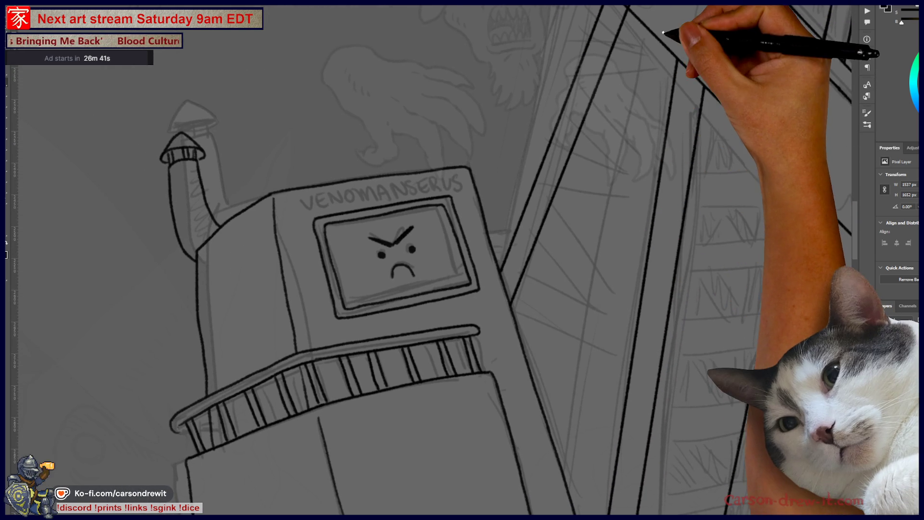
drag(601, 355, 606, 408)
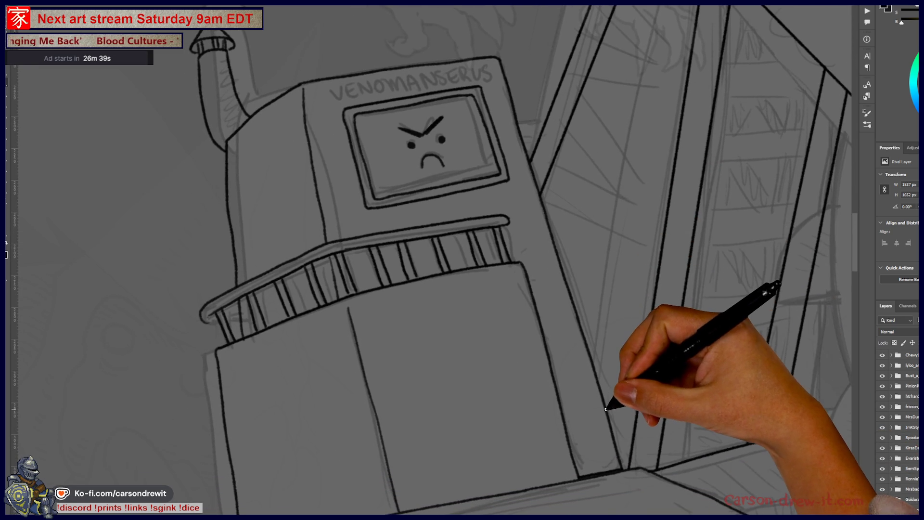
Step: Zoom in below the upper roller and erase the line ends overshooting the diagonal beam, plus a stray diagonal stroke
key(ctrl+minus)
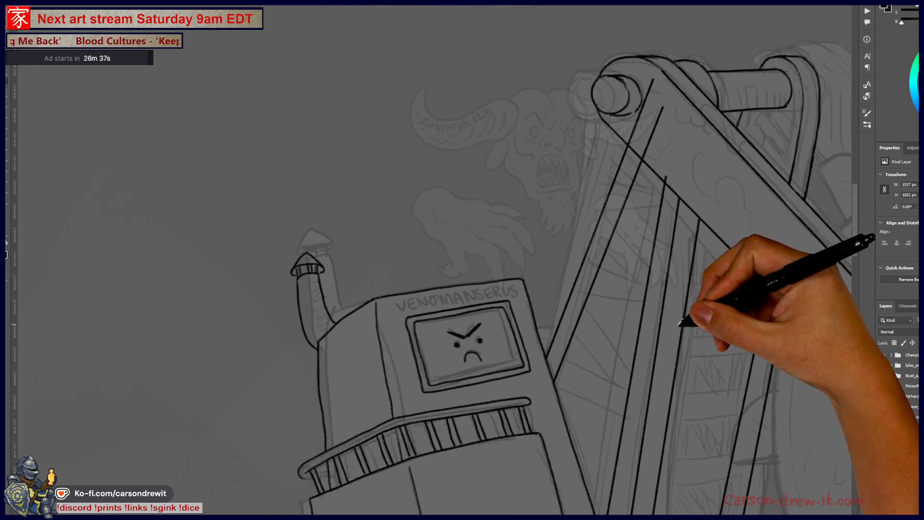
key(ctrl+plus)
key(ctrl+plus)
key(ctrl+plus)
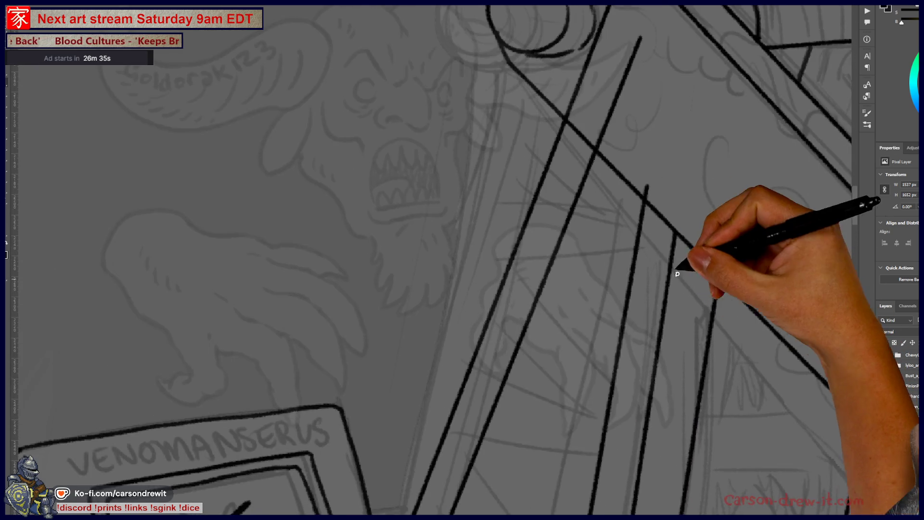
key(ctrl+plus)
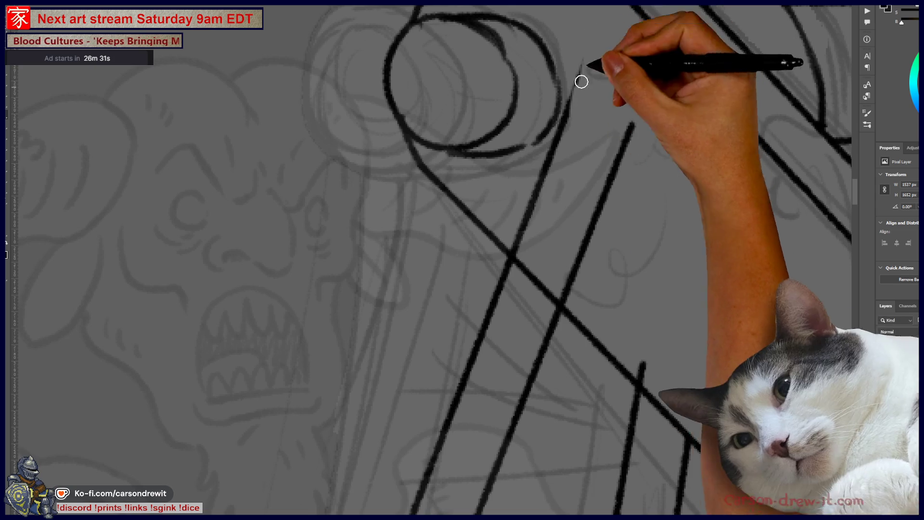
drag(579, 73, 558, 140)
drag(570, 105, 520, 238)
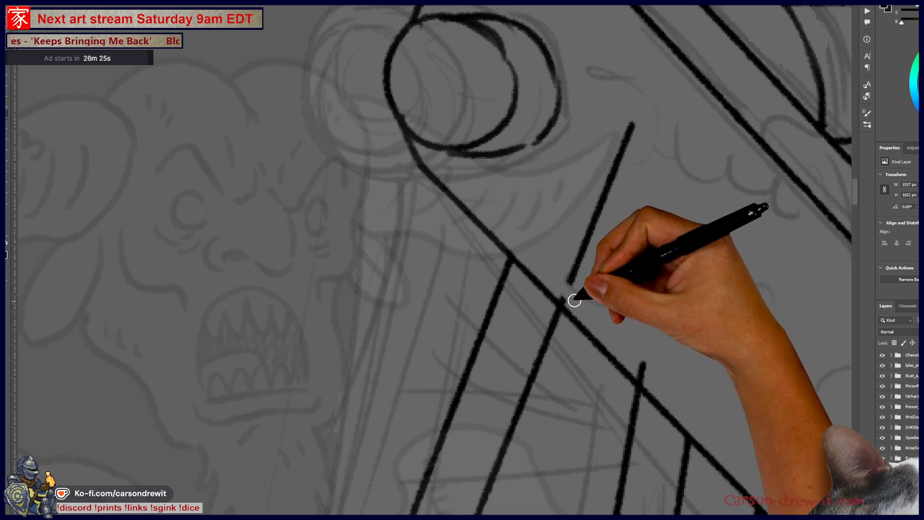
mouse_move(581, 242)
mouse_down()
mouse_move(615, 182)
mouse_move(588, 233)
mouse_move(614, 149)
mouse_up()
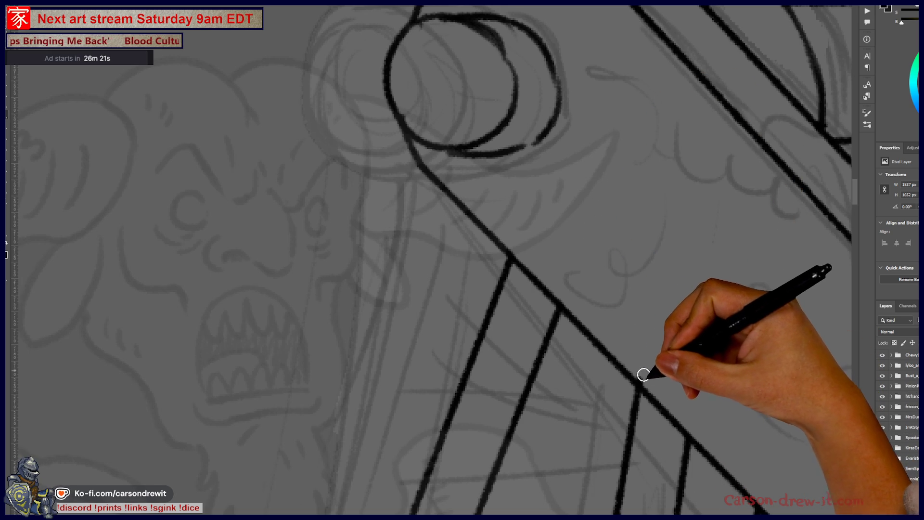
Step: Zoom out to see the whole machine and VENOMANSERUS sign, then zoom in on the vertical frame lines
drag(710, 448, 664, 182)
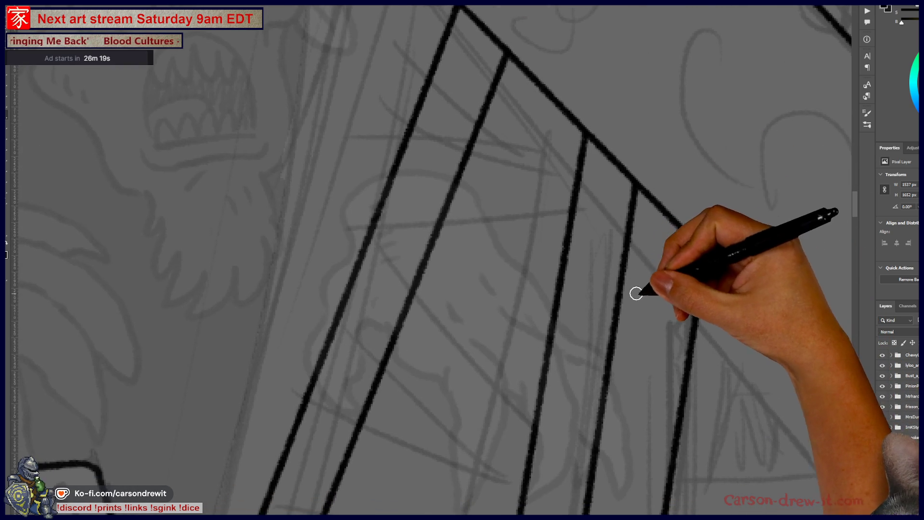
key(ctrl+minus)
key(ctrl+minus)
key(ctrl+minus)
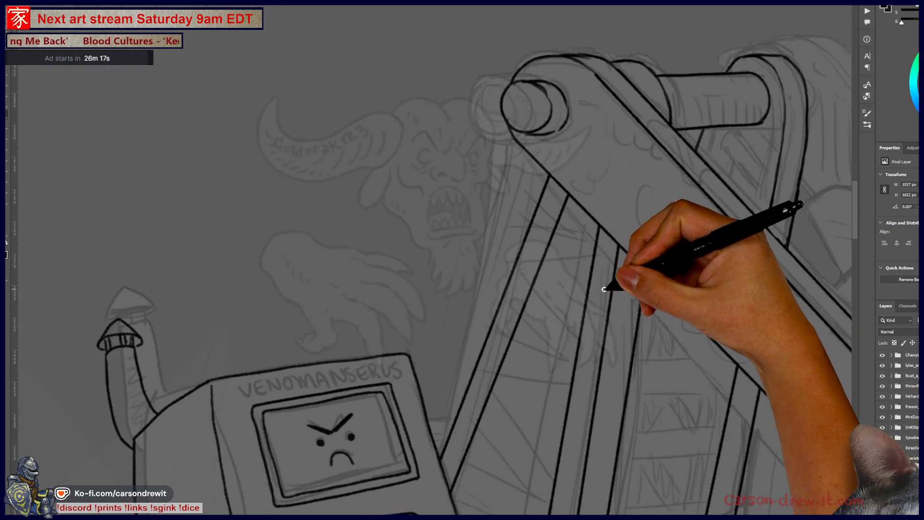
drag(582, 346, 550, 328)
scroll(550, 328, up, 3)
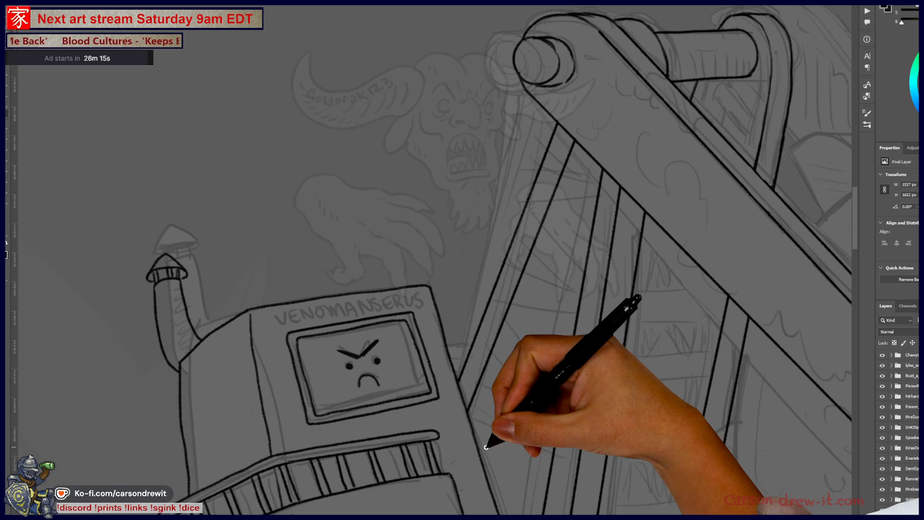
scroll(488, 441, up, 2)
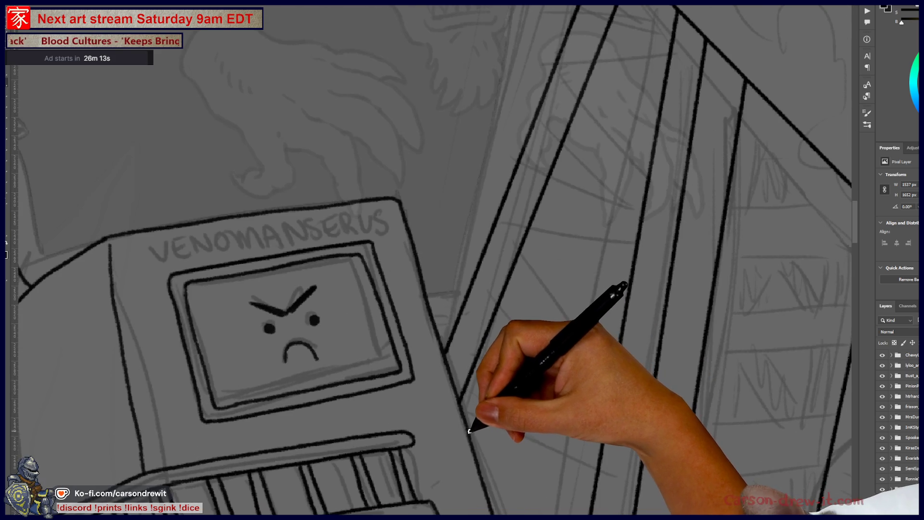
scroll(577, 264, up, 5)
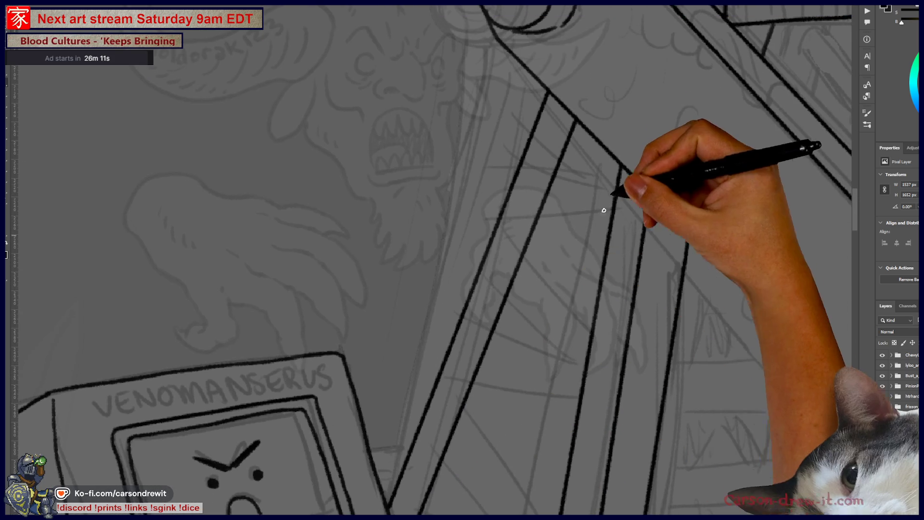
scroll(599, 283, down, 3)
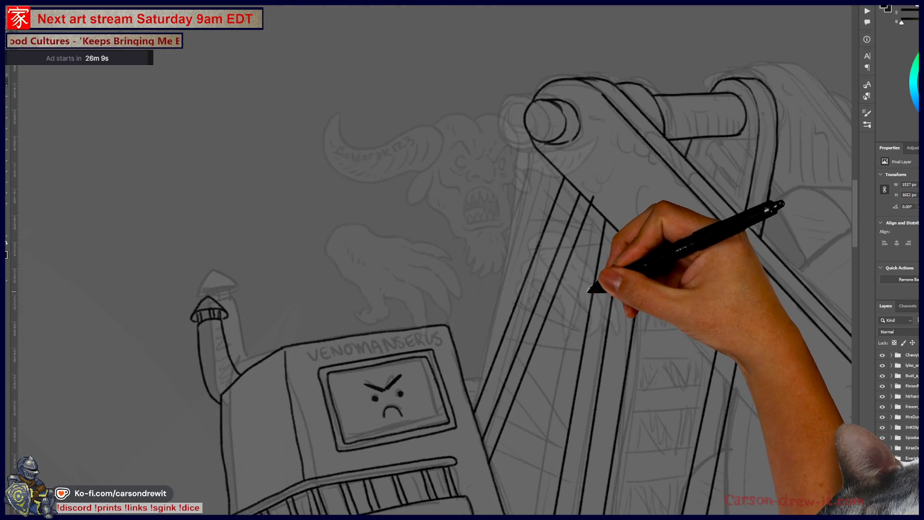
scroll(612, 270, up, 3)
scroll(607, 219, up, 1)
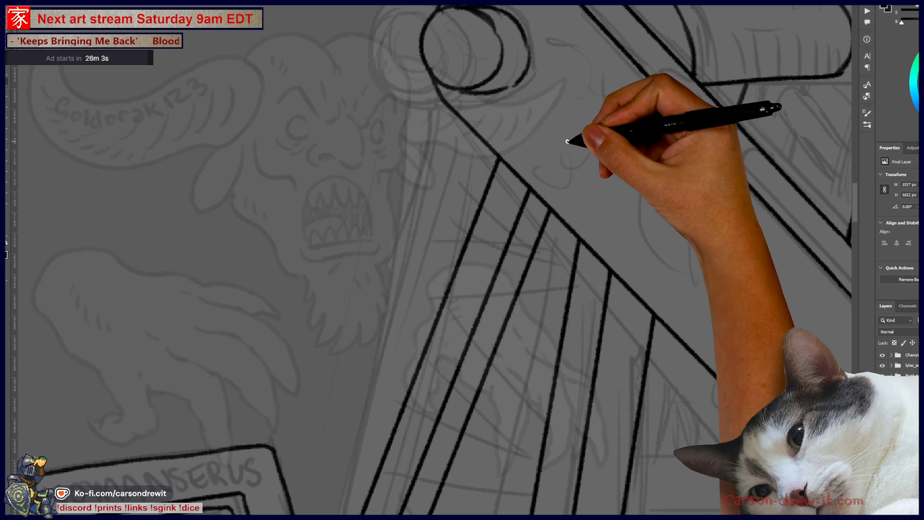
key(ctrl+minus)
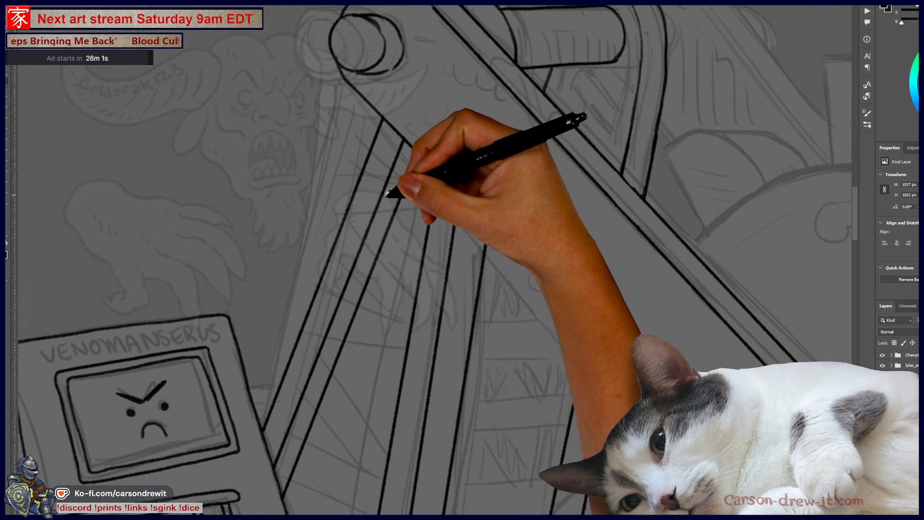
drag(418, 295, 378, 267)
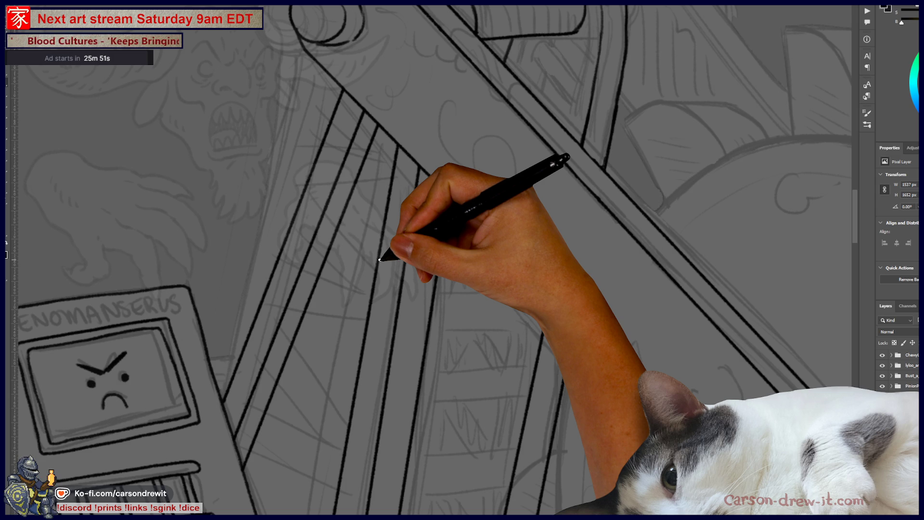
scroll(407, 226, down, 3)
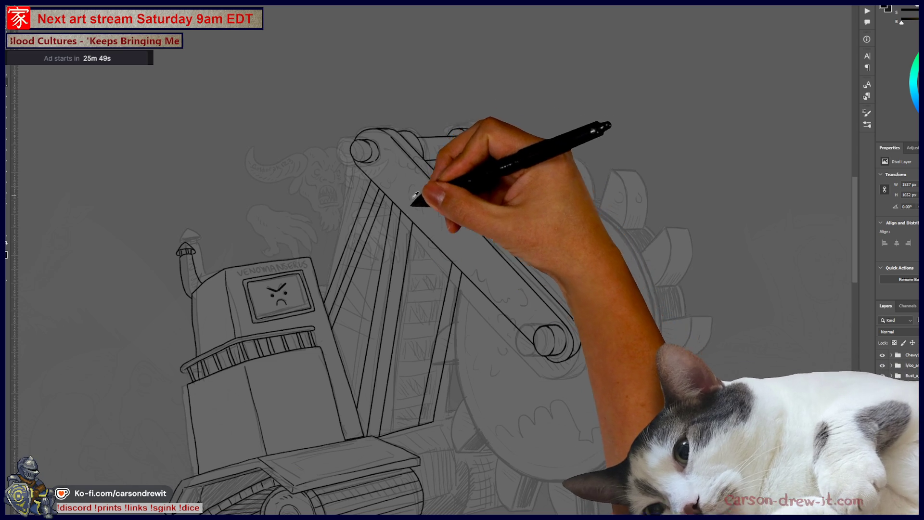
scroll(417, 192, up, 5)
scroll(439, 249, down, 4)
scroll(528, 76, up, 4)
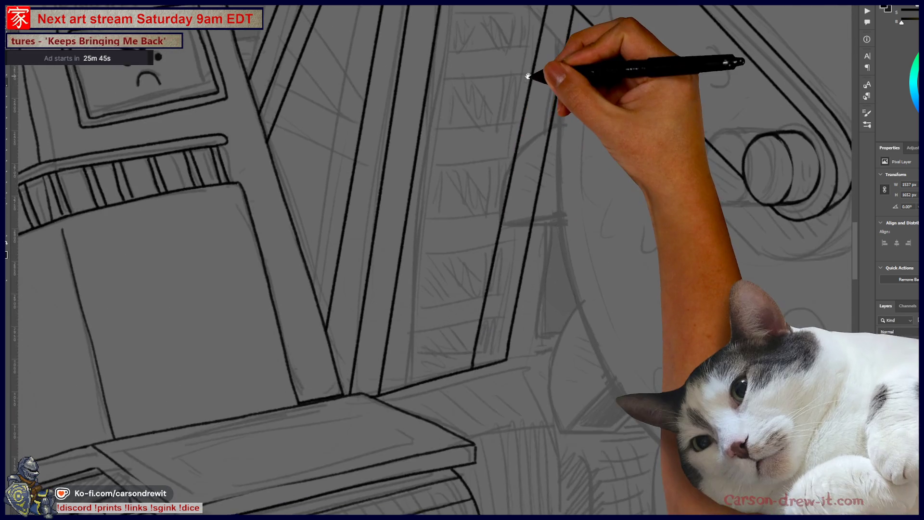
drag(528, 76, 526, 98)
scroll(489, 313, up, 2)
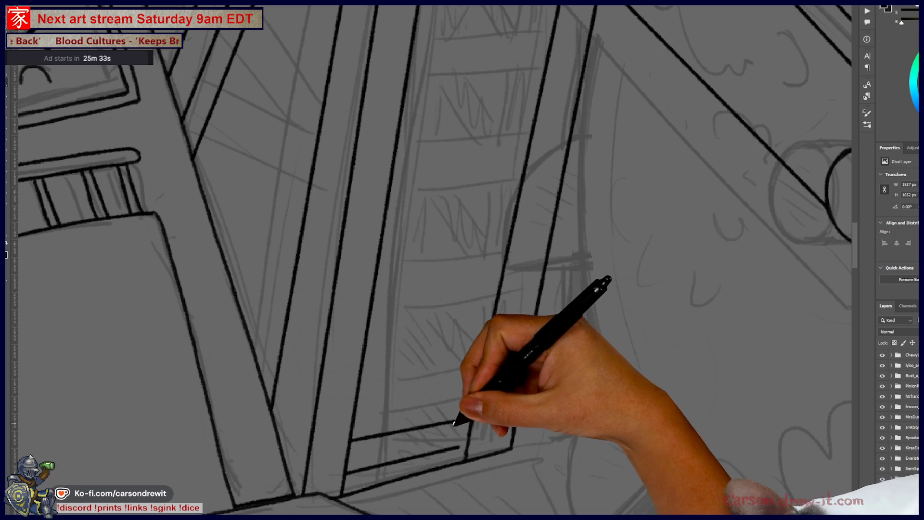
Step: Ink two straight horizontal shelf lines inside the frame beside the robot
drag(471, 382, 407, 457)
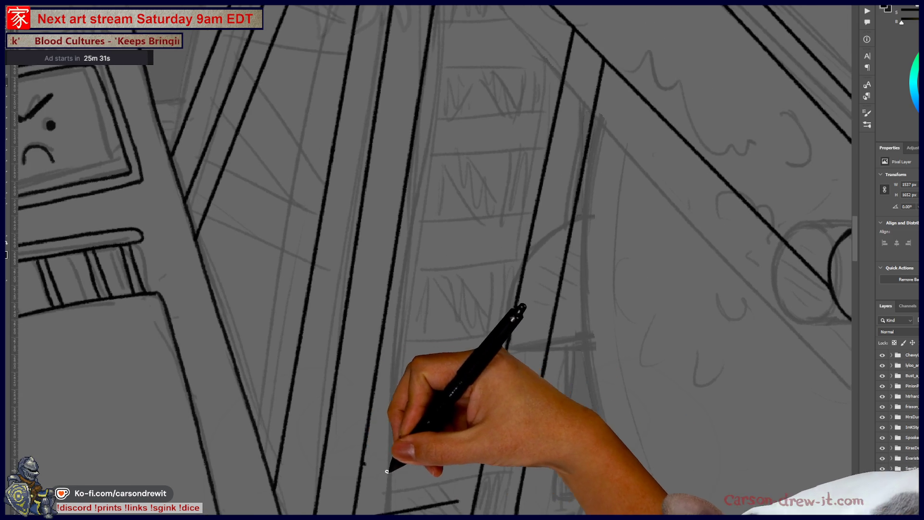
shift+click(469, 447)
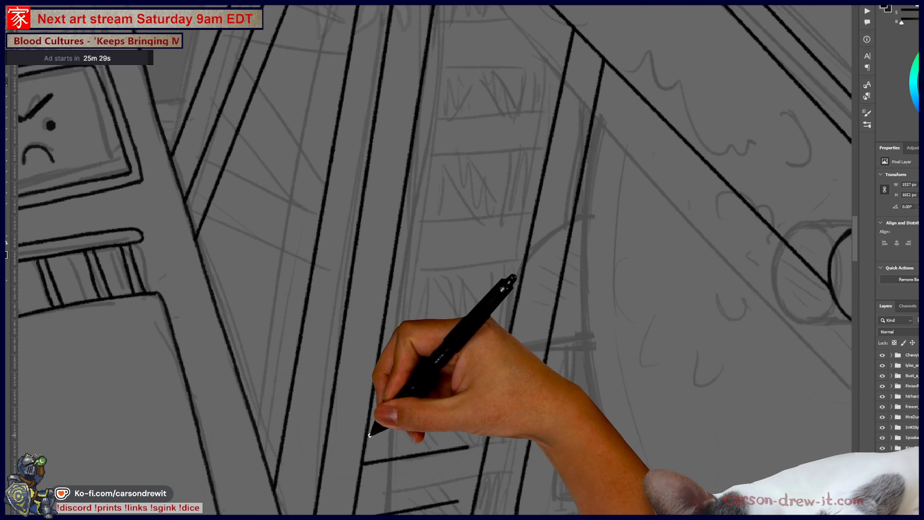
mouse_move(482, 455)
mouse_down()
mouse_move(504, 412)
mouse_move(483, 449)
mouse_move(459, 458)
mouse_move(460, 340)
mouse_move(487, 344)
mouse_up()
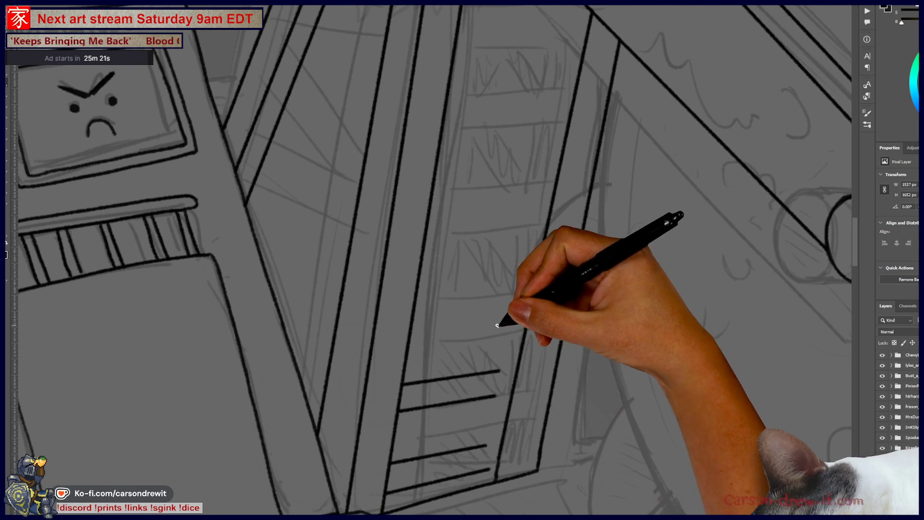
mouse_move(508, 313)
mouse_down()
mouse_move(414, 319)
mouse_move(487, 283)
mouse_move(517, 281)
mouse_up()
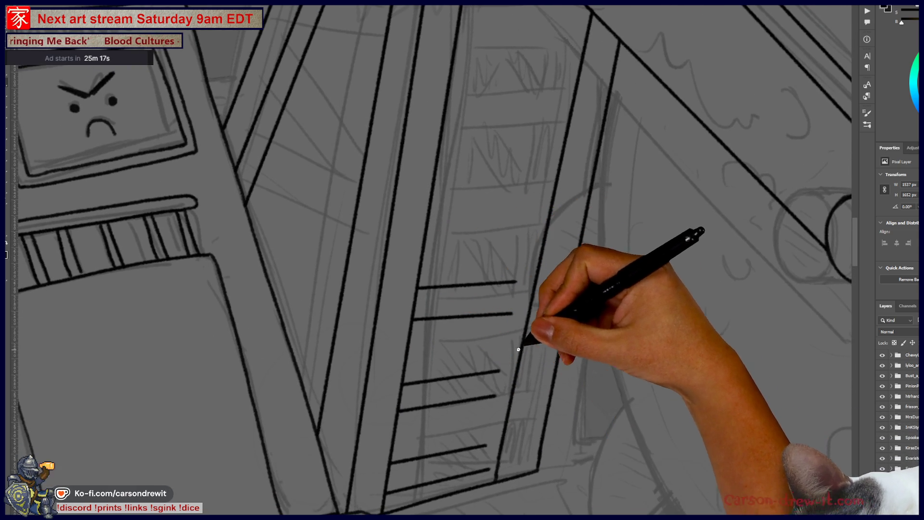
drag(517, 350, 504, 485)
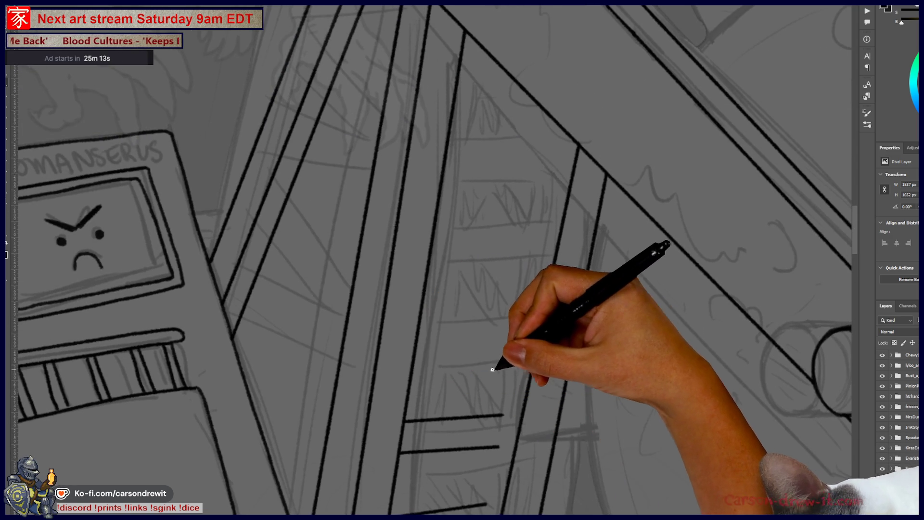
drag(515, 360, 415, 365)
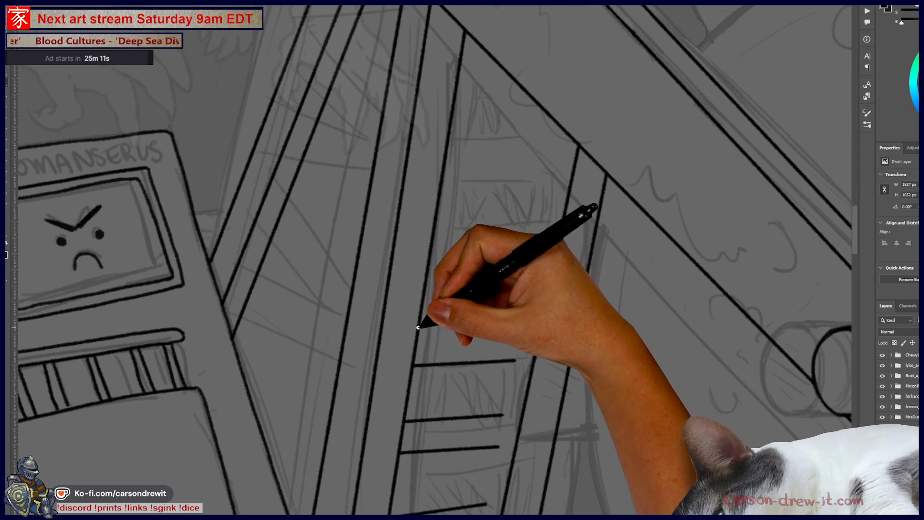
Step: Replace the too-short rung with a longer line and ink another rung lower down the ladder
drag(526, 303, 511, 440)
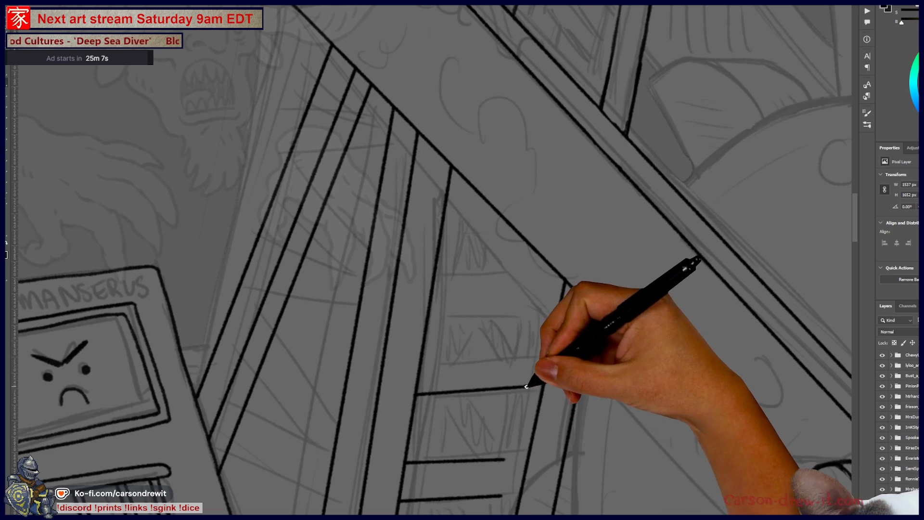
key(ctrl+z)
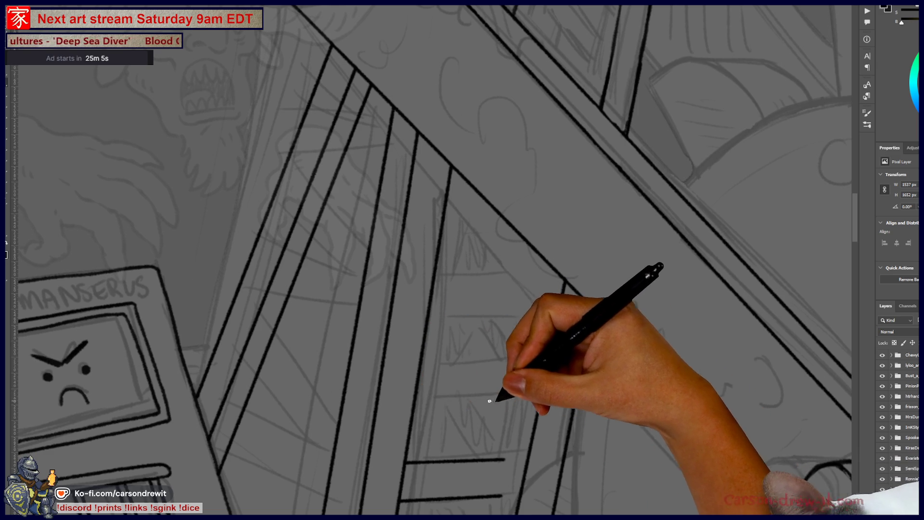
drag(528, 389, 417, 393)
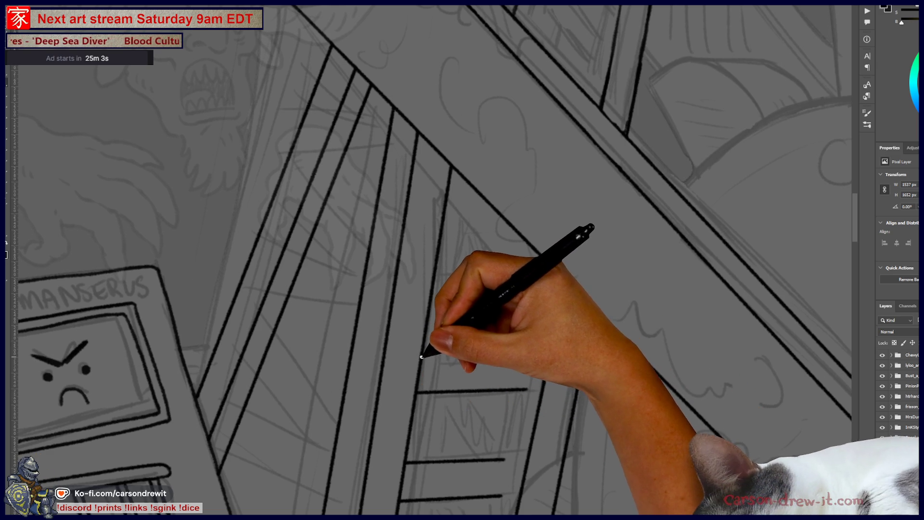
mouse_move(527, 367)
mouse_down()
mouse_move(547, 440)
mouse_move(422, 441)
mouse_up()
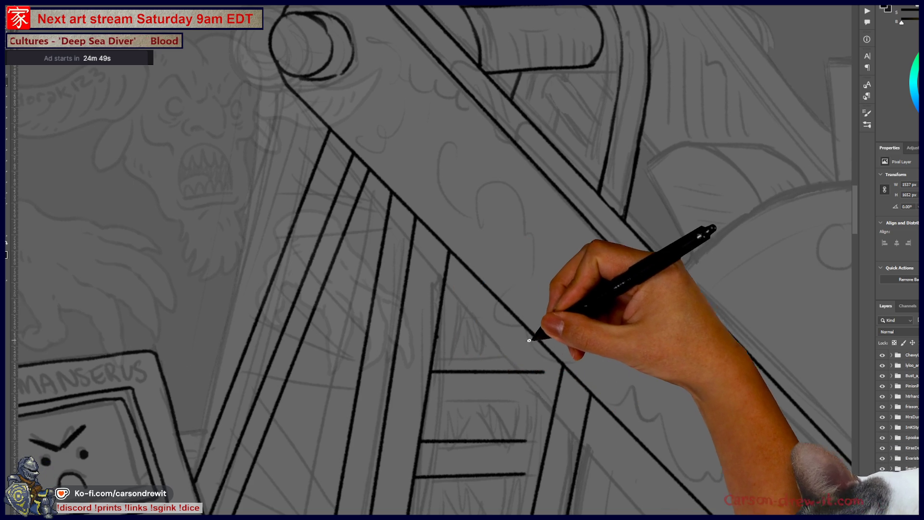
mouse_move(503, 341)
mouse_down()
mouse_move(513, 413)
mouse_move(533, 413)
mouse_move(537, 279)
mouse_move(530, 355)
mouse_up()
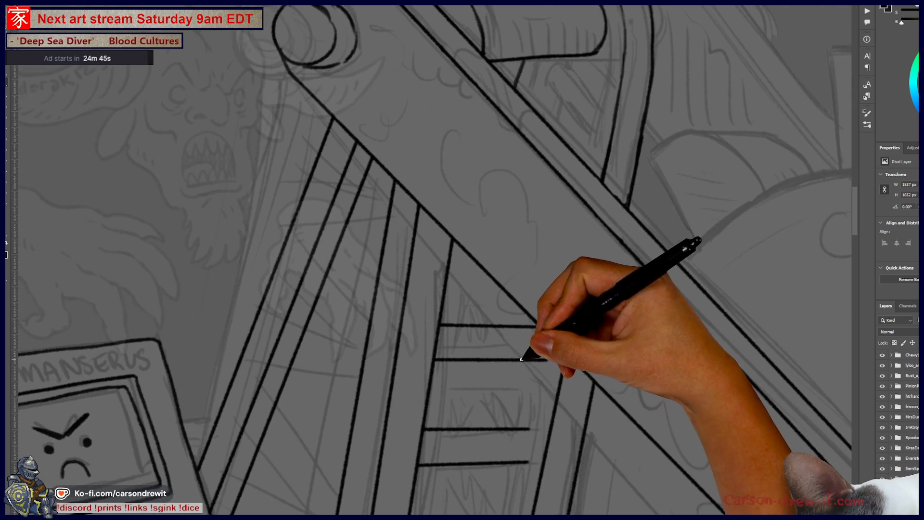
key(ctrl+minus)
key(ctrl+minus)
key(ctrl+minus)
key(ctrl+plus)
key(ctrl+plus)
key(ctrl+plus)
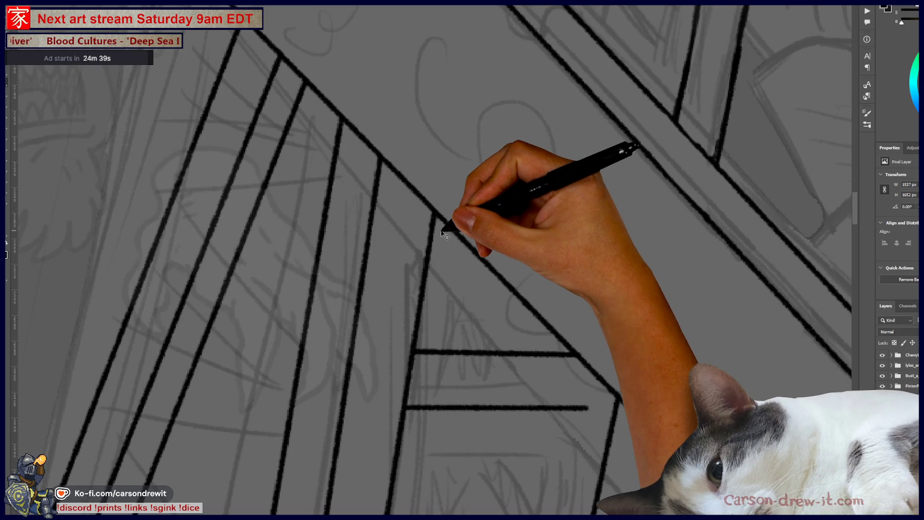
mouse_move(455, 234)
mouse_down()
mouse_move(477, 427)
mouse_move(495, 434)
mouse_up()
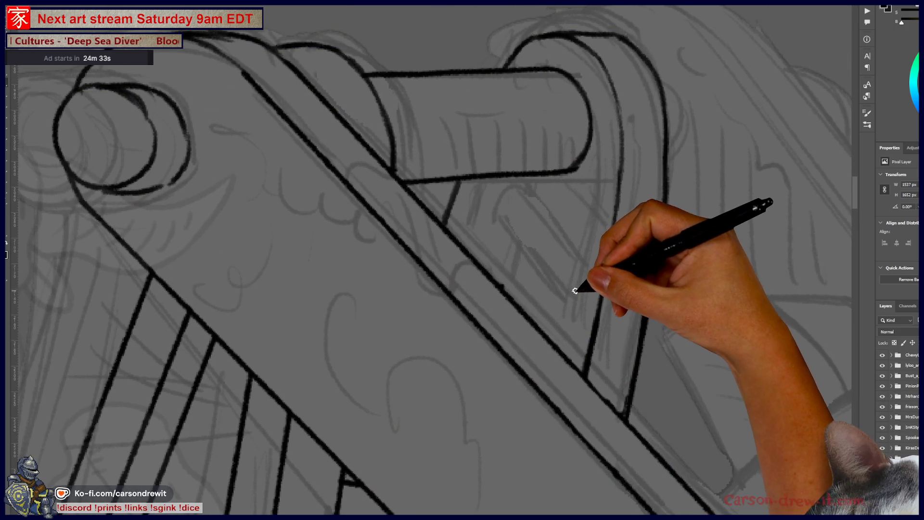
Step: Erase the stray short line near the crank arm and ink a short rung beside the pivot roller
drag(564, 307, 506, 278)
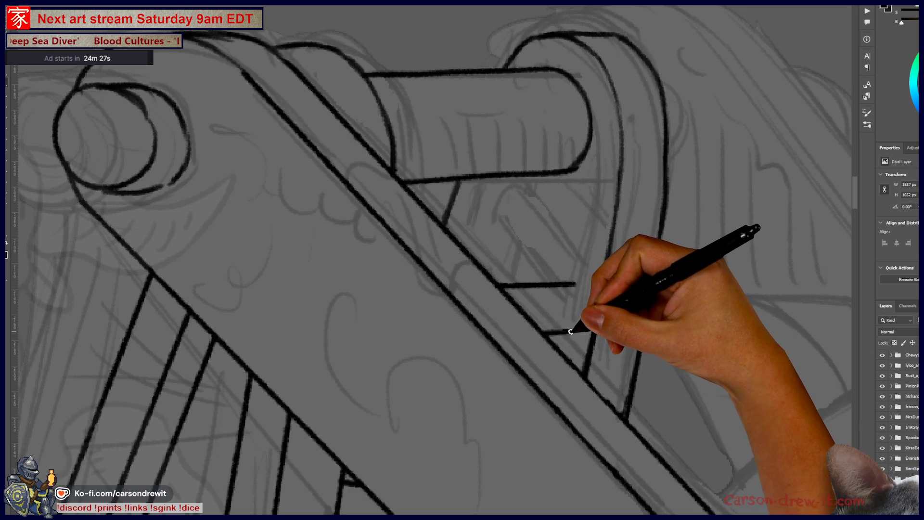
scroll(605, 330, down, 5)
drag(605, 265, 602, 218)
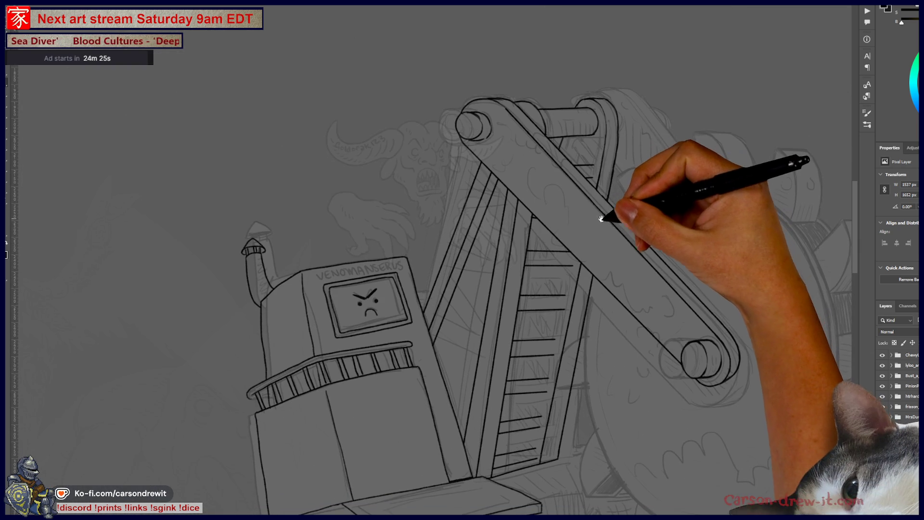
scroll(599, 182, up, 5)
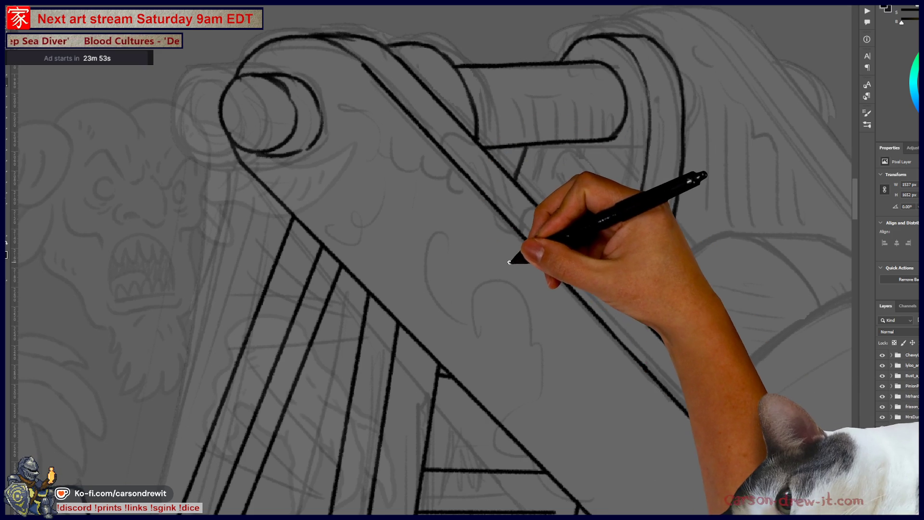
mouse_move(558, 226)
mouse_down()
mouse_move(602, 224)
mouse_move(613, 245)
mouse_up()
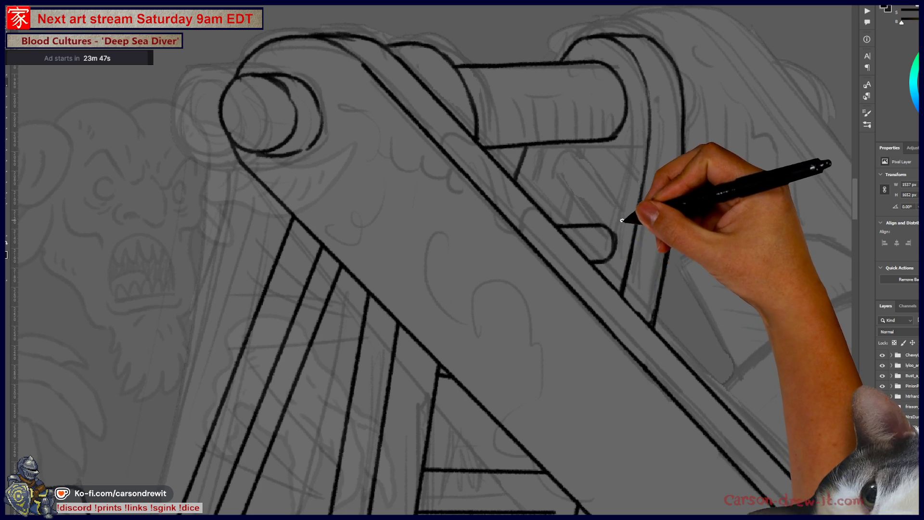
drag(605, 376, 650, 233)
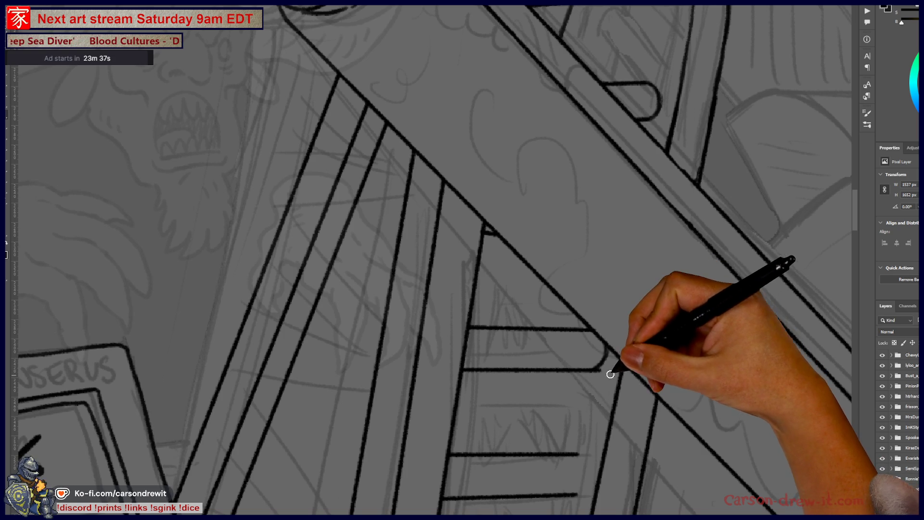
Step: Cap the right ends of the first rungs with curves that join each rung's two lines
scroll(595, 377, down, 5)
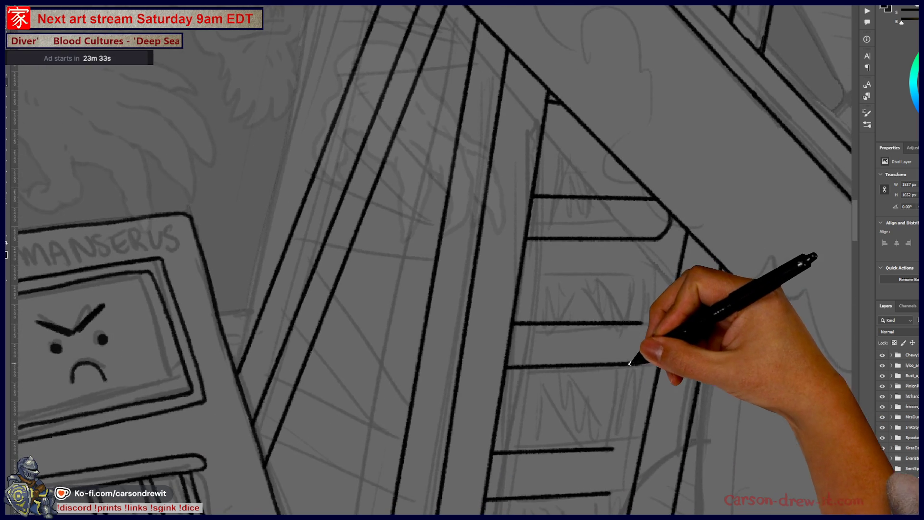
mouse_move(630, 364)
mouse_down()
mouse_move(640, 357)
mouse_move(640, 330)
mouse_up()
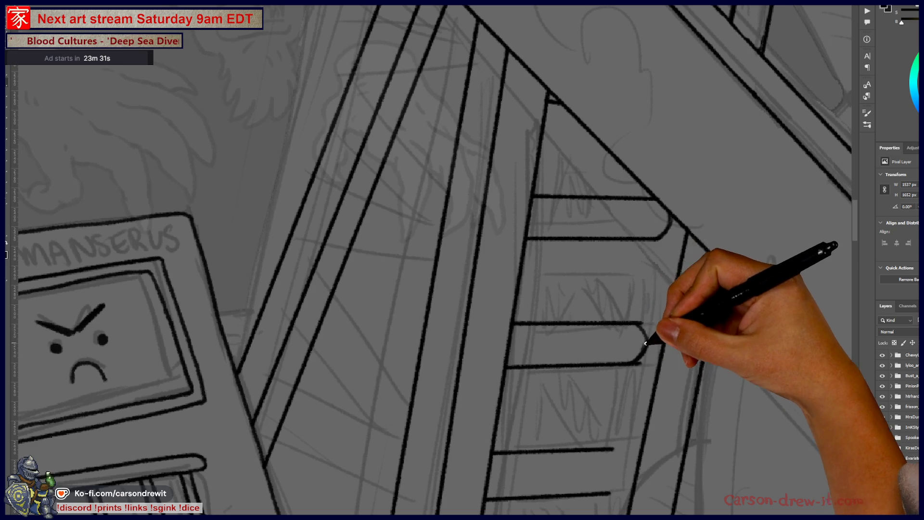
drag(633, 350, 637, 365)
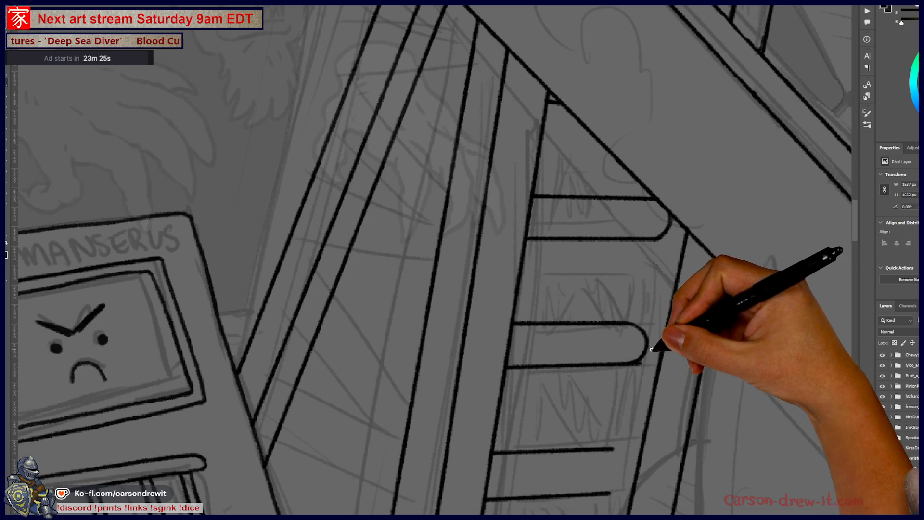
scroll(639, 367, down, 3)
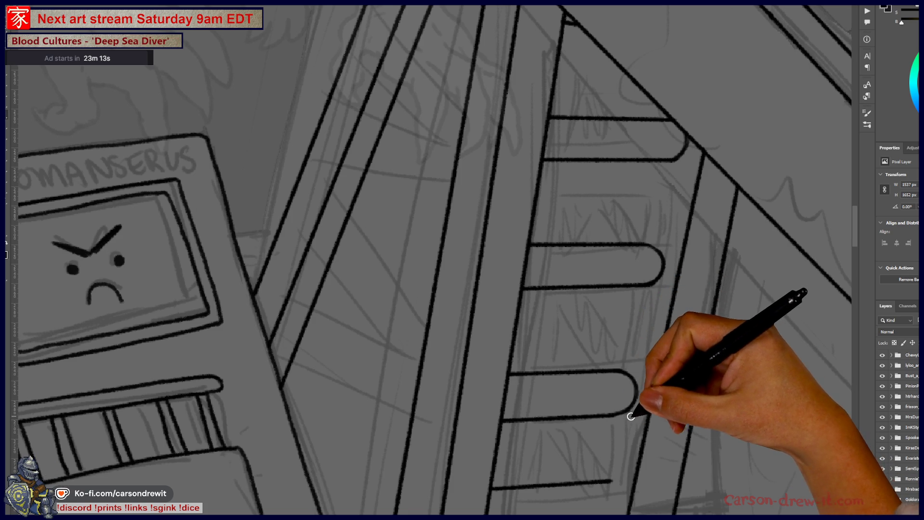
mouse_move(610, 417)
mouse_down()
mouse_move(626, 371)
mouse_move(702, 275)
mouse_up()
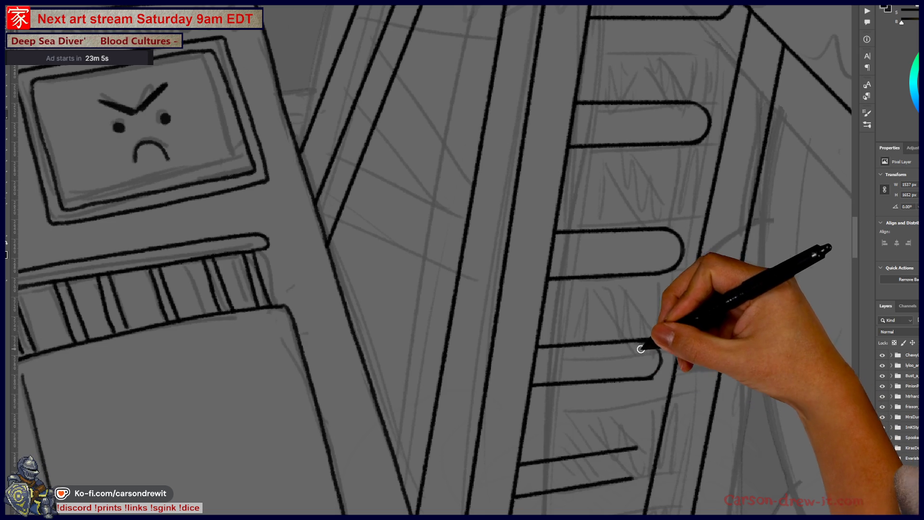
drag(641, 347, 656, 380)
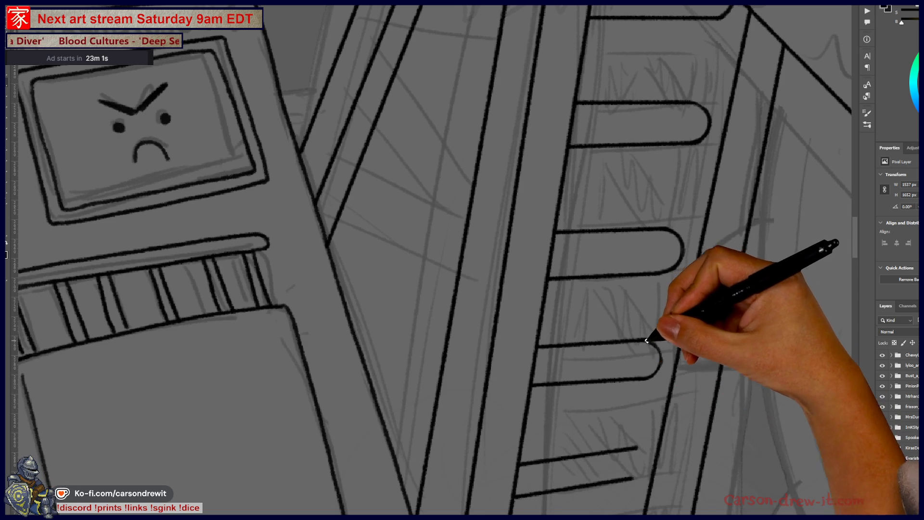
Step: Pan down the ladder to the lower open rungs and back up toward the top rungs
drag(659, 396, 691, 320)
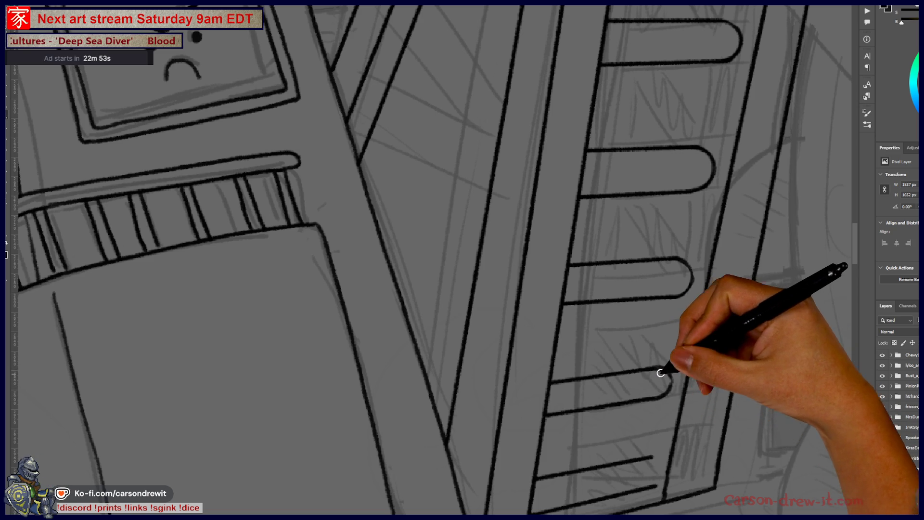
drag(643, 450, 712, 382)
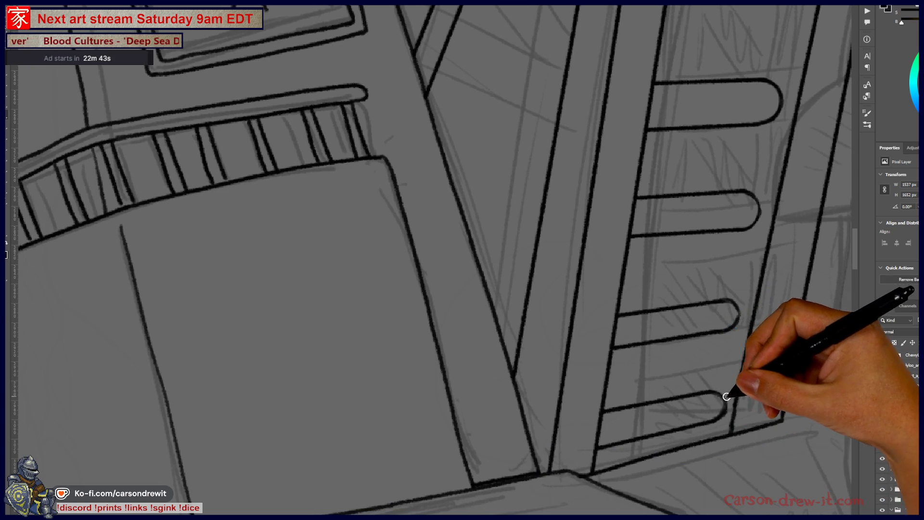
mouse_move(732, 392)
mouse_down()
mouse_move(726, 413)
mouse_move(723, 388)
mouse_up()
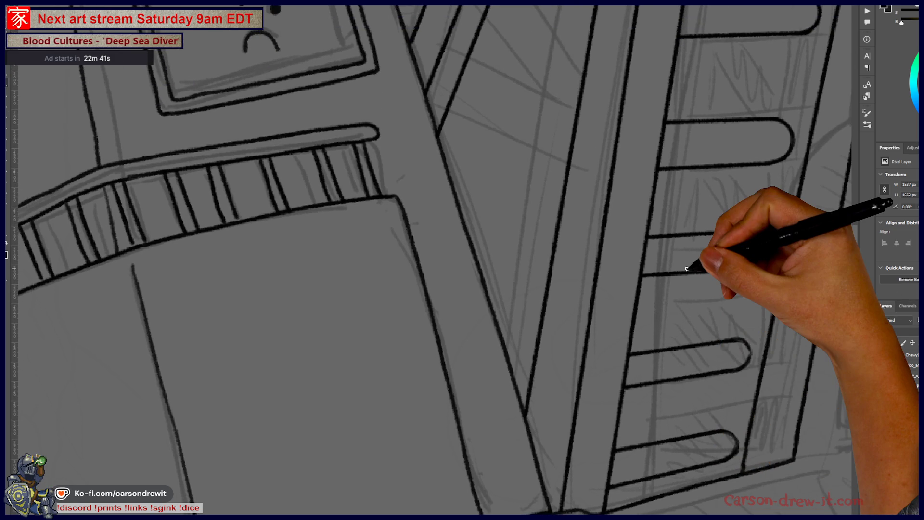
mouse_move(718, 289)
mouse_down()
mouse_move(608, 361)
mouse_move(650, 304)
mouse_up()
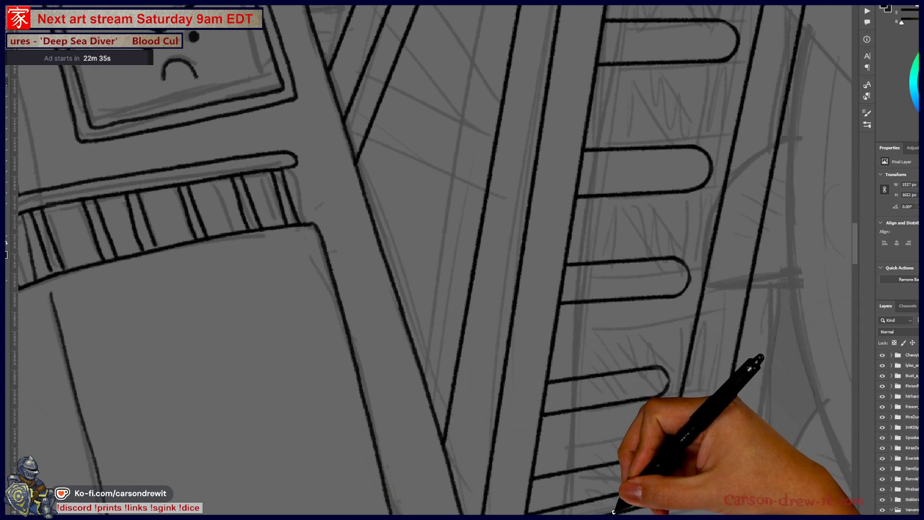
drag(622, 505, 620, 448)
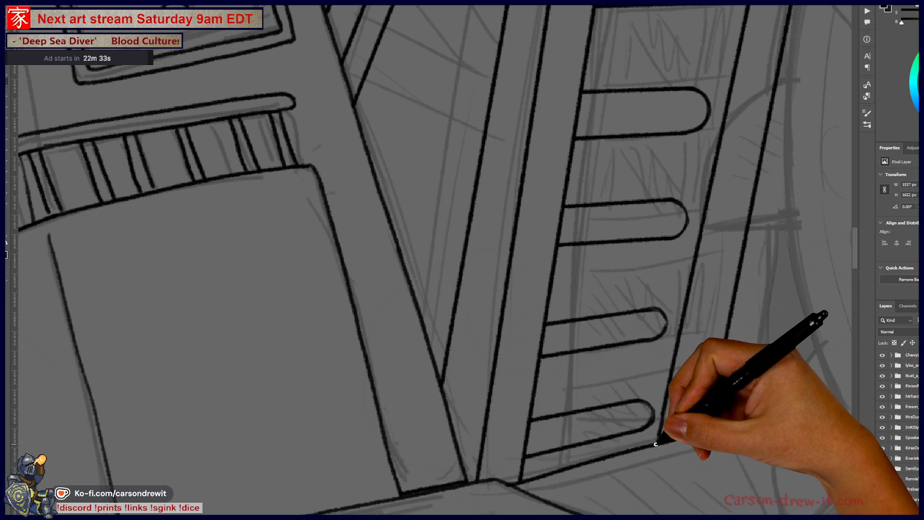
drag(621, 403, 620, 474)
scroll(671, 309, up, 5)
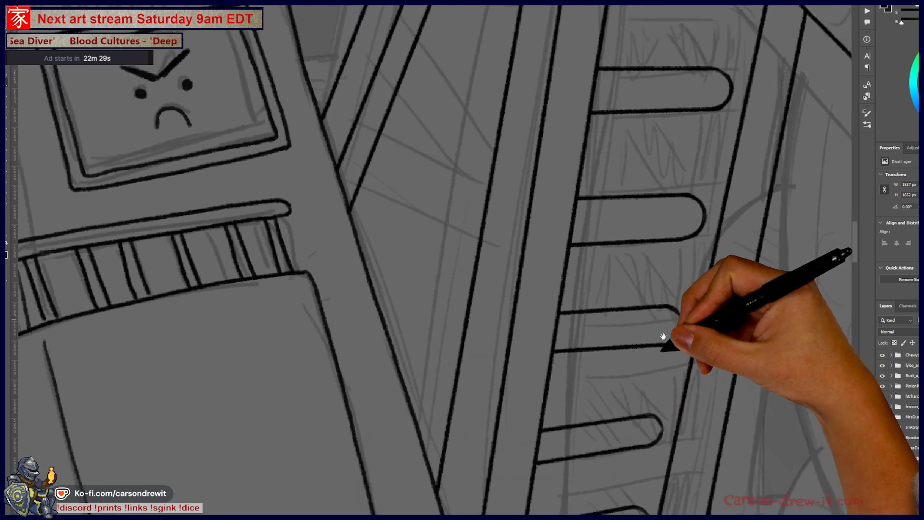
drag(646, 329, 640, 421)
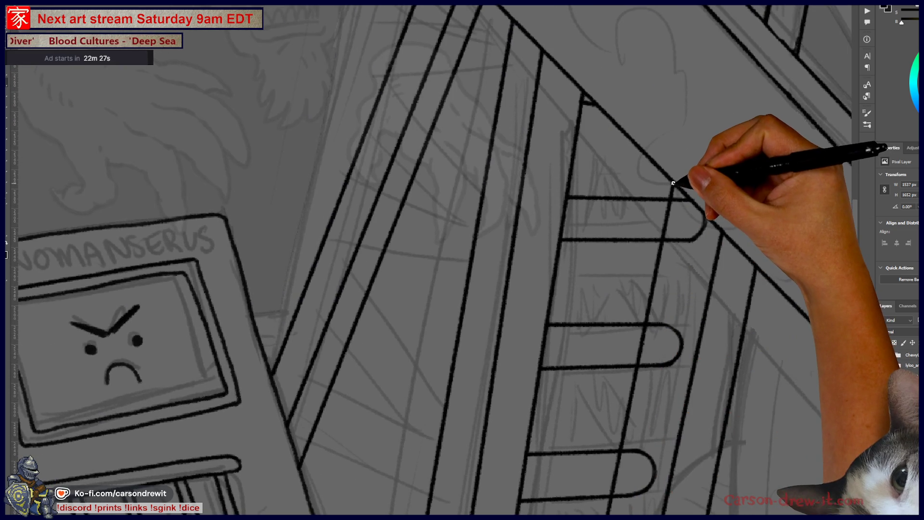
scroll(683, 324, down, 5)
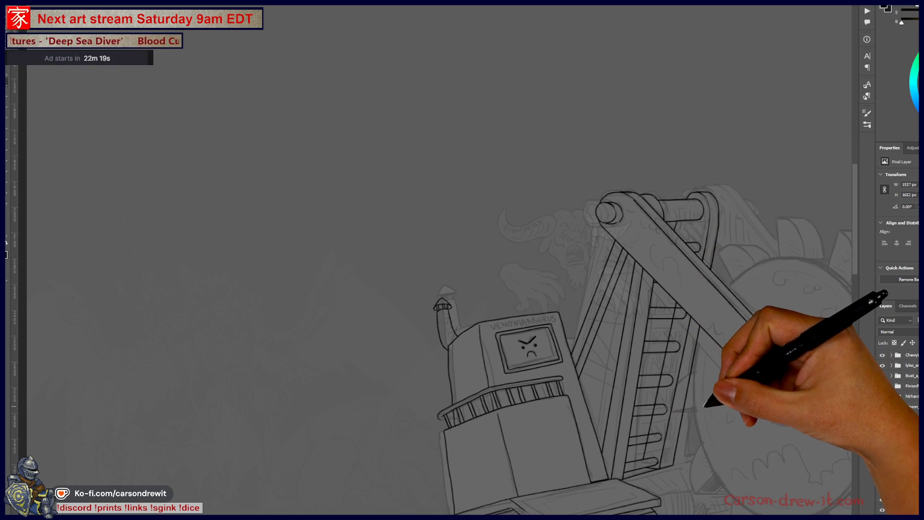
Step: Ink a long straight rail line running up the ladder
scroll(706, 407, down, 3)
scroll(707, 345, up, 5)
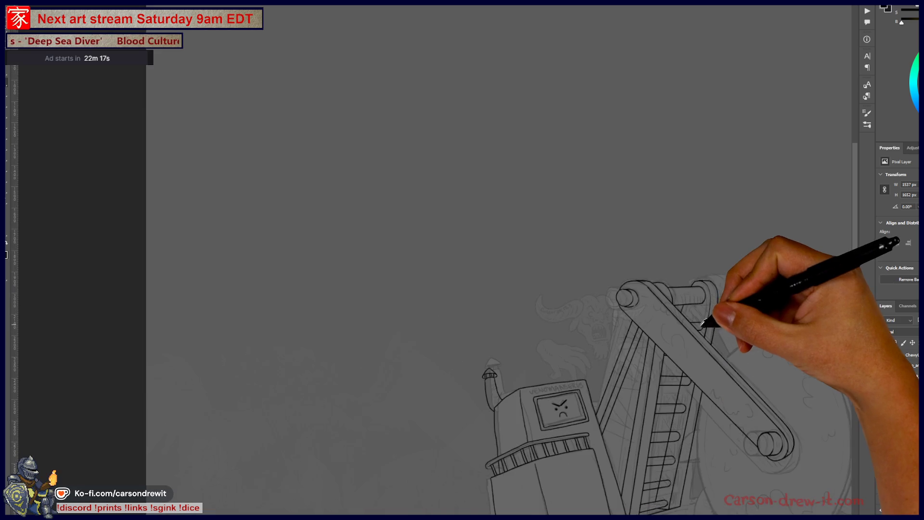
scroll(668, 356, down, 3)
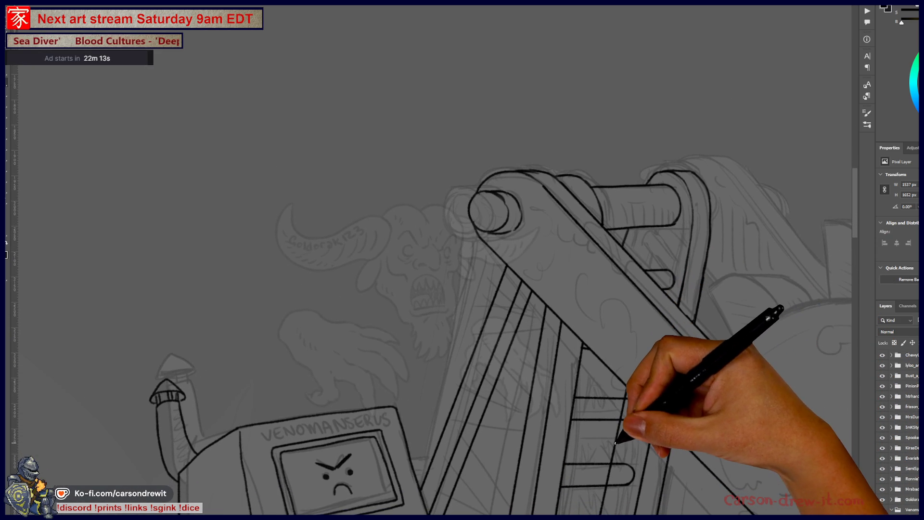
drag(626, 396, 656, 242)
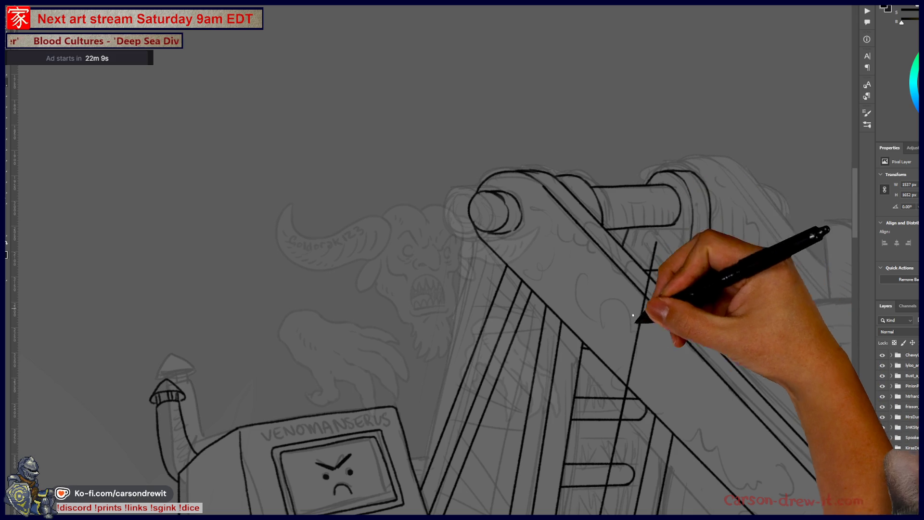
Step: Erase the overshooting upper part of the vertical ladder line beneath the crank arm
scroll(653, 250, down, 3)
scroll(656, 234, down, 2)
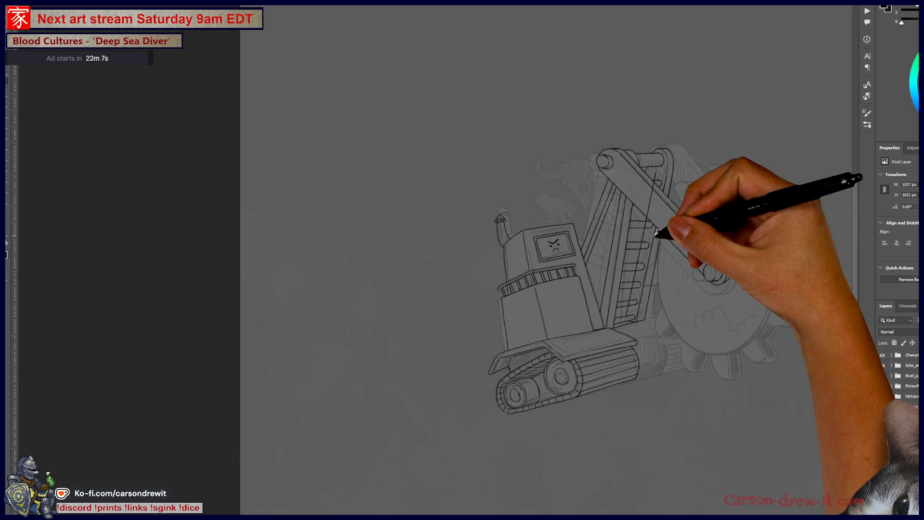
scroll(660, 222, up, 6)
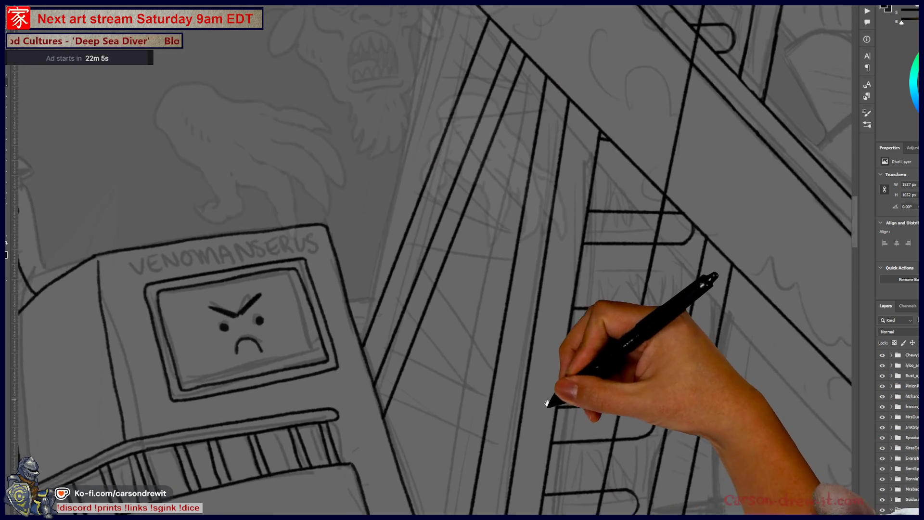
mouse_move(552, 398)
mouse_down()
mouse_move(522, 445)
mouse_move(632, 305)
mouse_move(616, 301)
mouse_up()
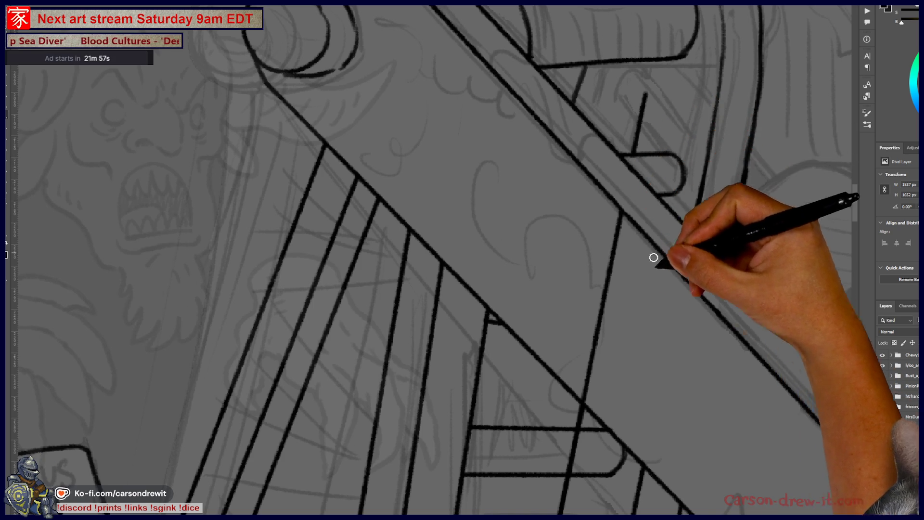
drag(624, 356, 622, 311)
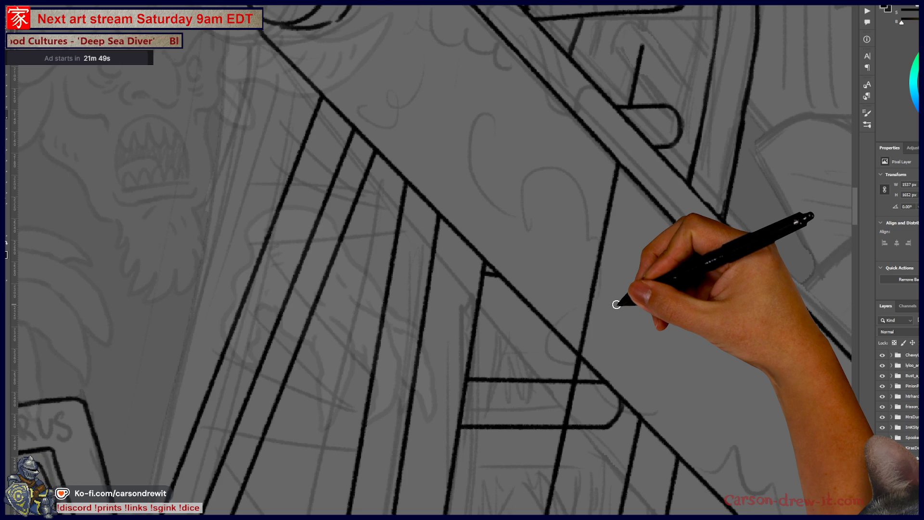
mouse_move(594, 302)
mouse_down()
mouse_move(496, 371)
mouse_move(483, 423)
mouse_up()
drag(509, 296, 502, 330)
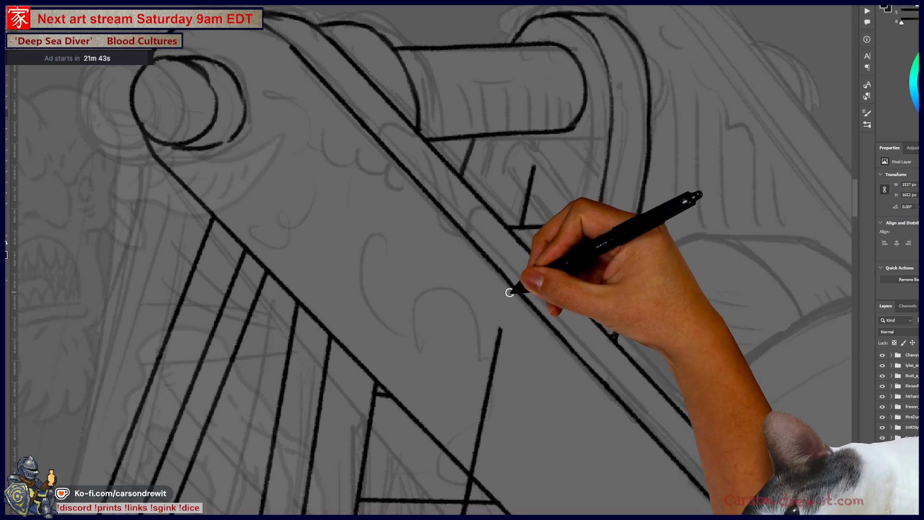
drag(516, 442, 554, 304)
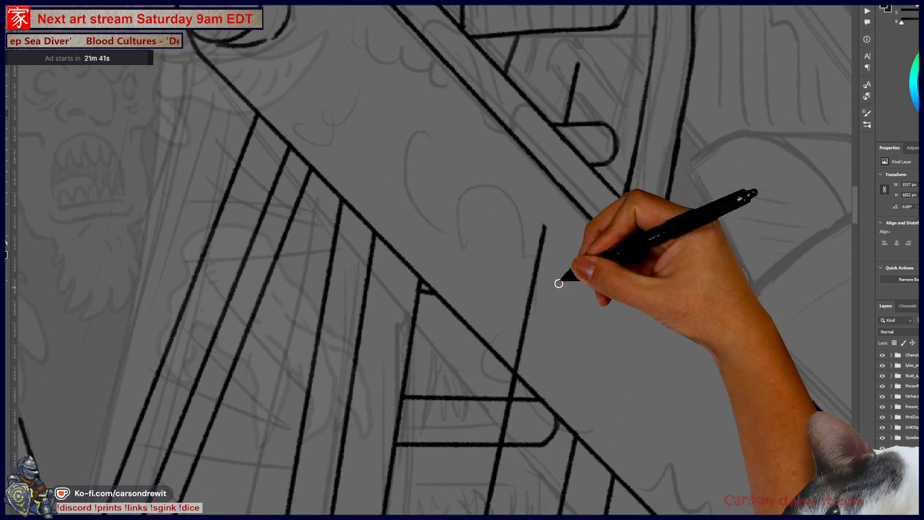
drag(547, 212, 530, 308)
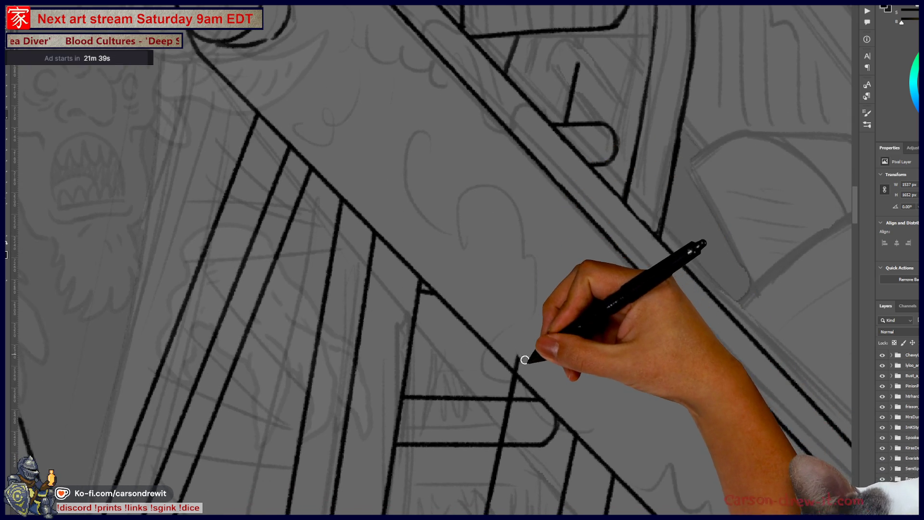
Step: Pan down to the lower rungs and rotate the canvas to match the ladder's angle
drag(549, 382, 594, 274)
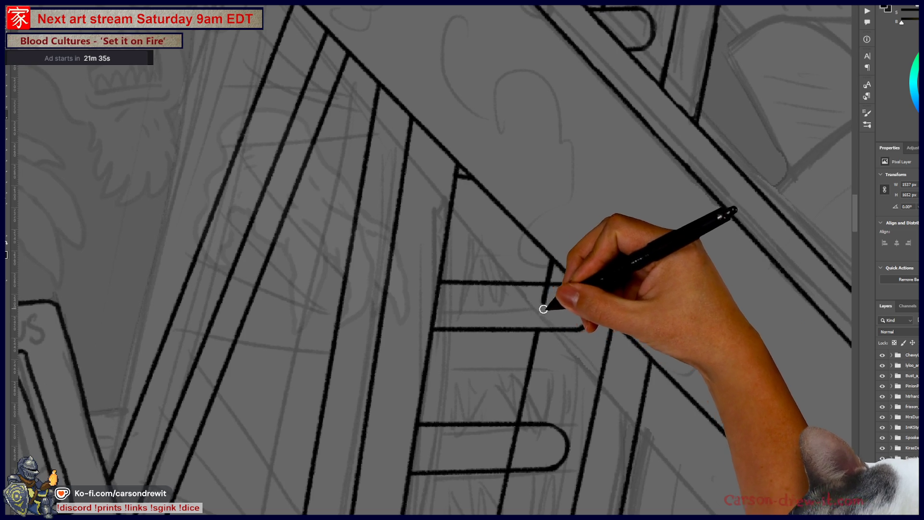
mouse_move(544, 291)
mouse_down()
mouse_move(574, 247)
mouse_move(575, 217)
mouse_up()
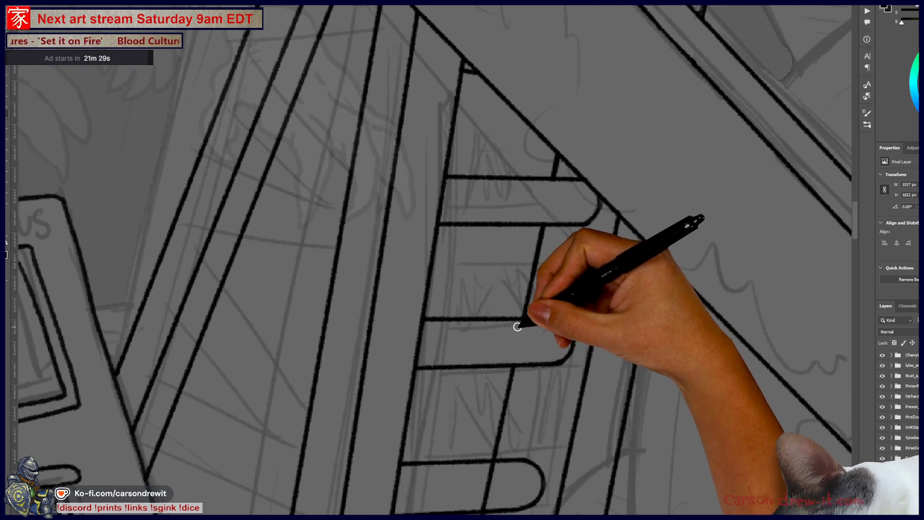
drag(545, 357, 572, 241)
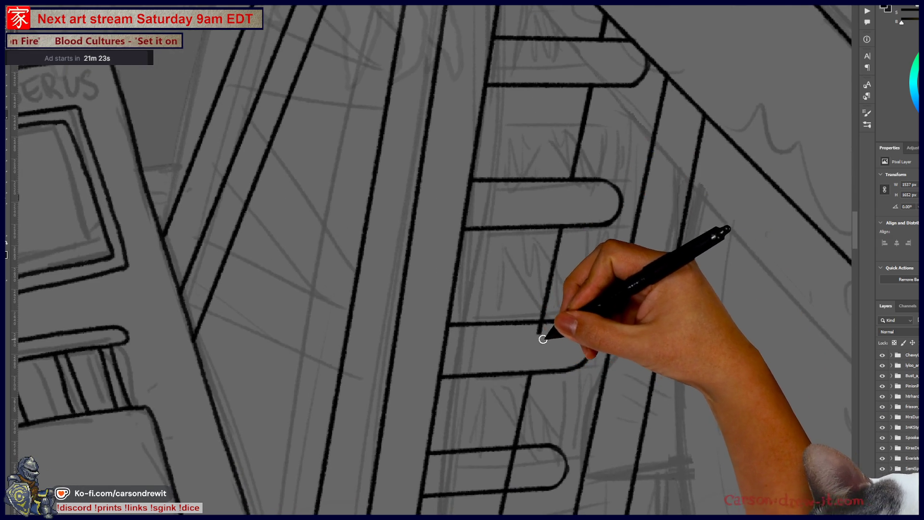
mouse_move(555, 359)
mouse_down()
mouse_move(574, 245)
mouse_move(514, 353)
mouse_up()
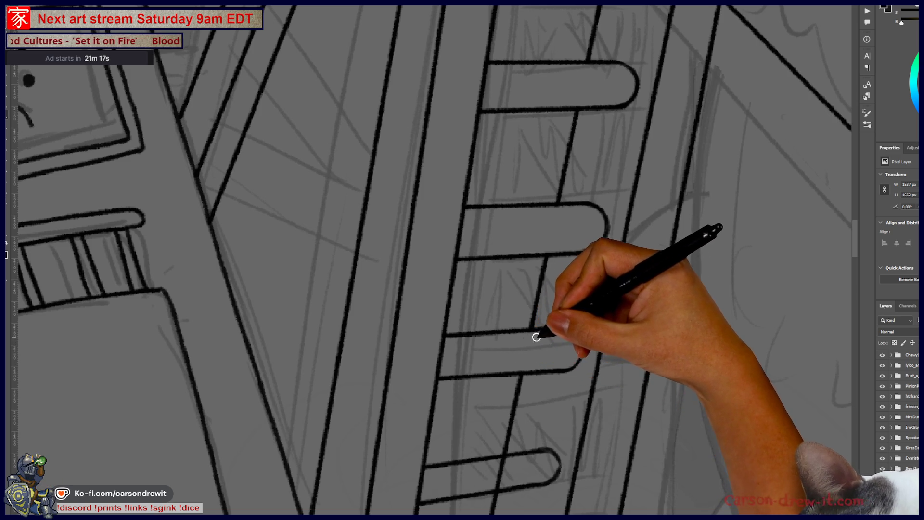
mouse_move(553, 375)
mouse_down()
mouse_move(598, 275)
mouse_move(598, 248)
mouse_move(564, 273)
mouse_move(557, 305)
mouse_move(526, 309)
mouse_up()
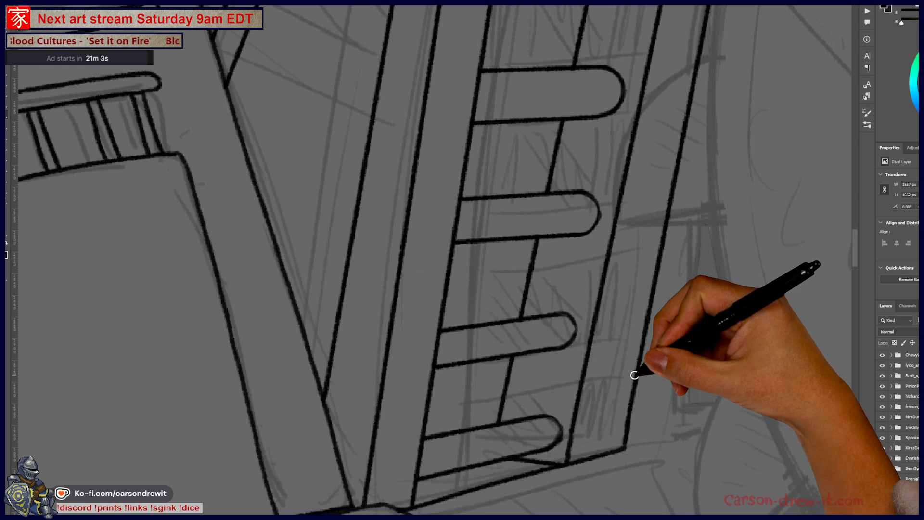
scroll(634, 375, down, 10)
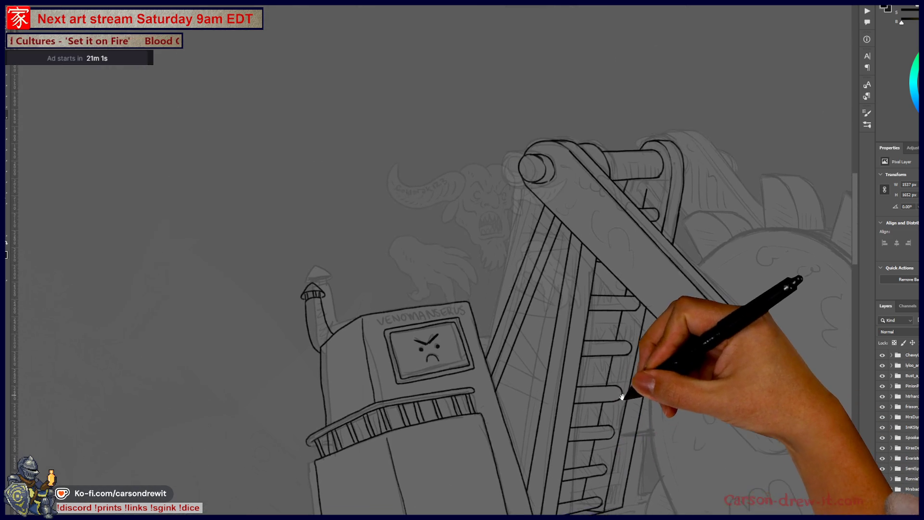
Step: Ink the crank arm bar's lower edge near the top roller, running it to the rounded right end
scroll(624, 406, down, 2)
scroll(616, 403, up, 5)
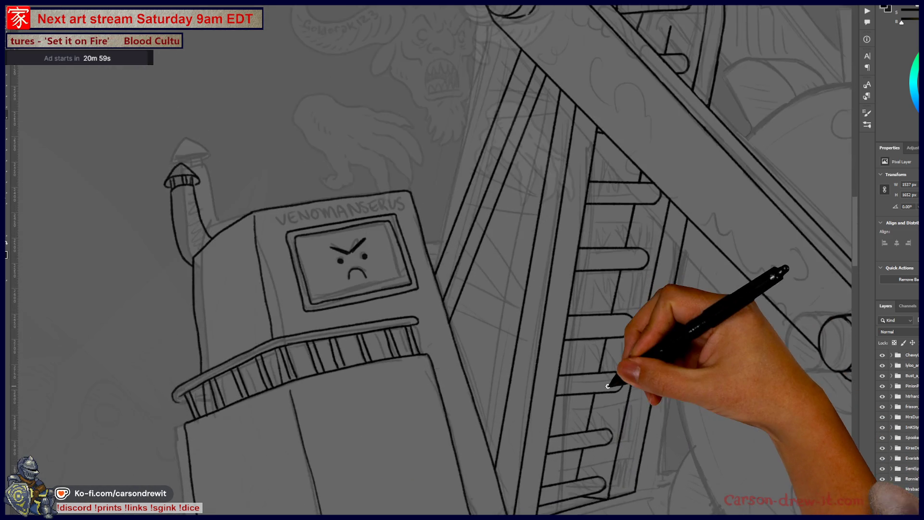
scroll(610, 401, down, 5)
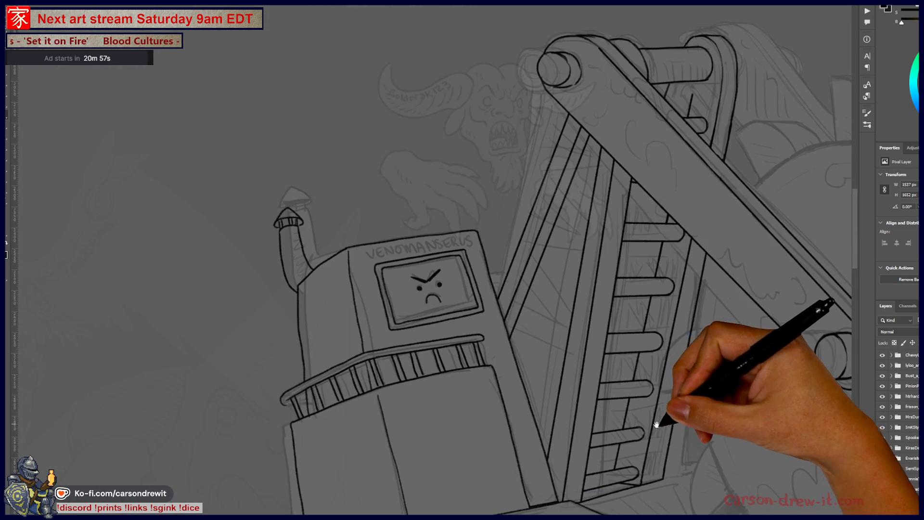
scroll(687, 459, up, 6)
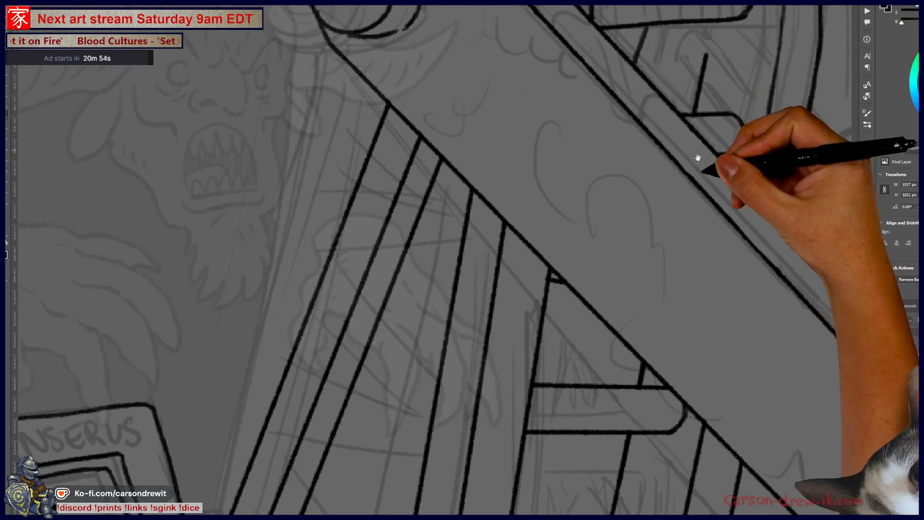
drag(698, 158, 708, 356)
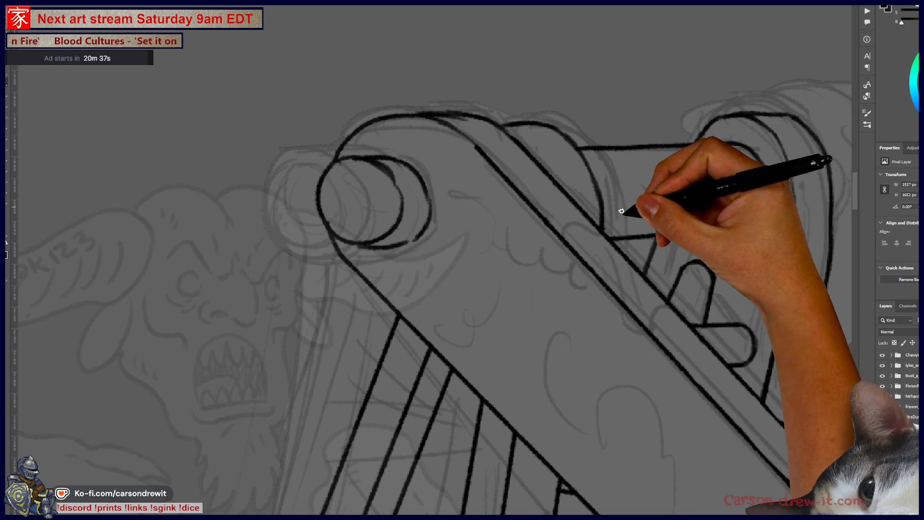
mouse_move(708, 327)
mouse_down()
mouse_move(763, 342)
mouse_move(688, 294)
mouse_up()
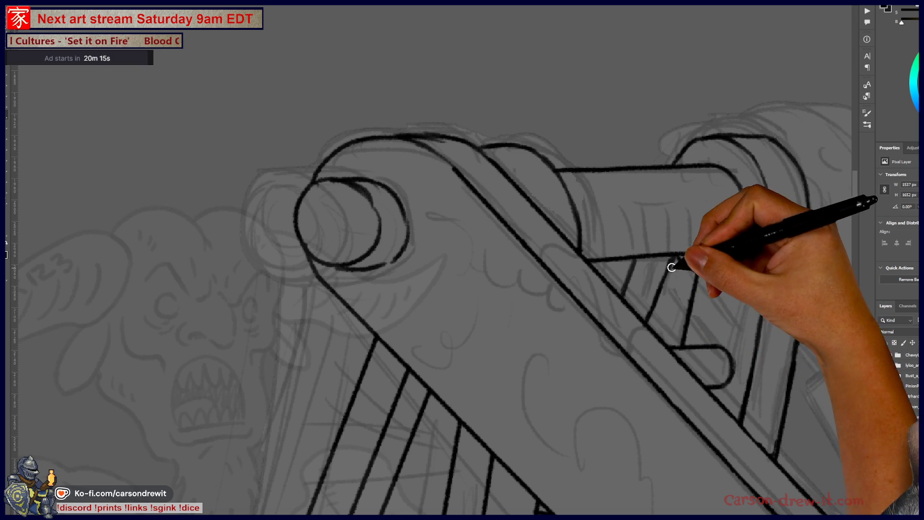
drag(650, 336, 696, 382)
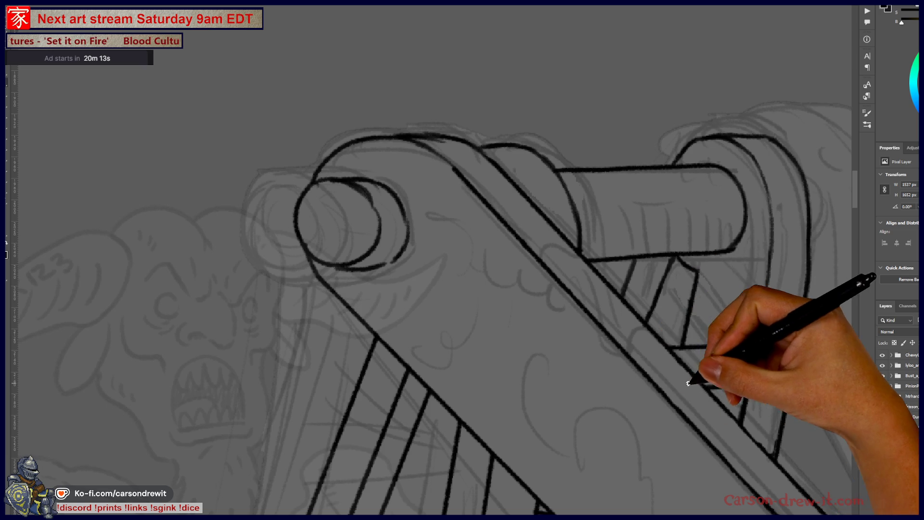
mouse_move(657, 418)
mouse_down()
mouse_move(703, 314)
mouse_move(696, 319)
mouse_up()
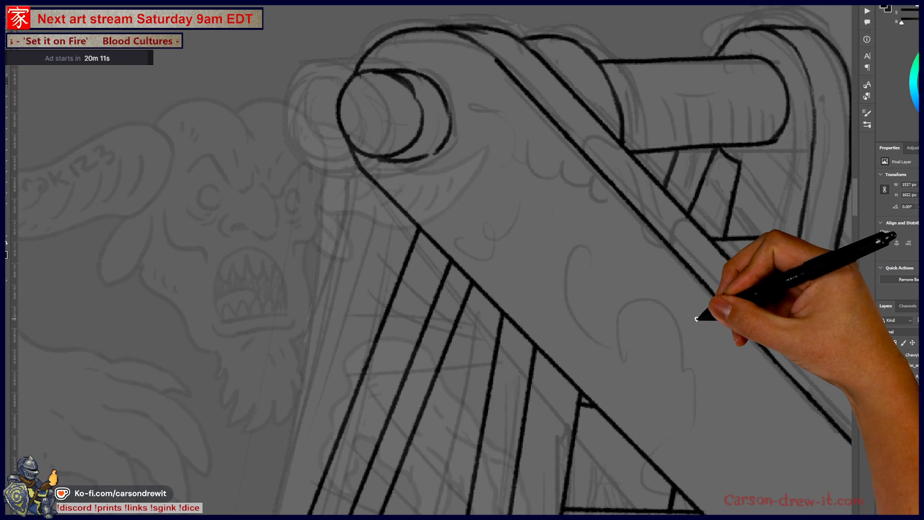
scroll(697, 319, down, 10)
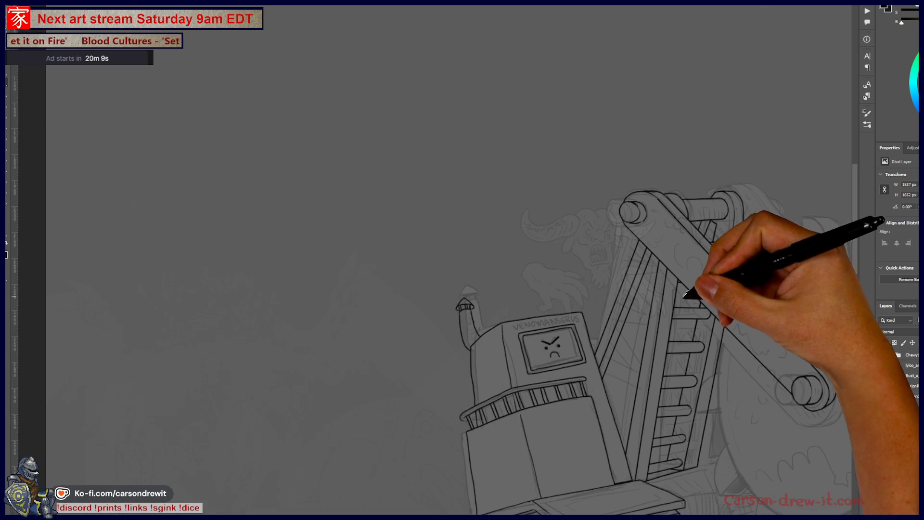
Step: Ink two short parallel straight diagonal braces between the ladder rails
mouse_move(669, 349)
mouse_down()
mouse_move(735, 277)
mouse_move(605, 316)
mouse_move(616, 331)
mouse_up()
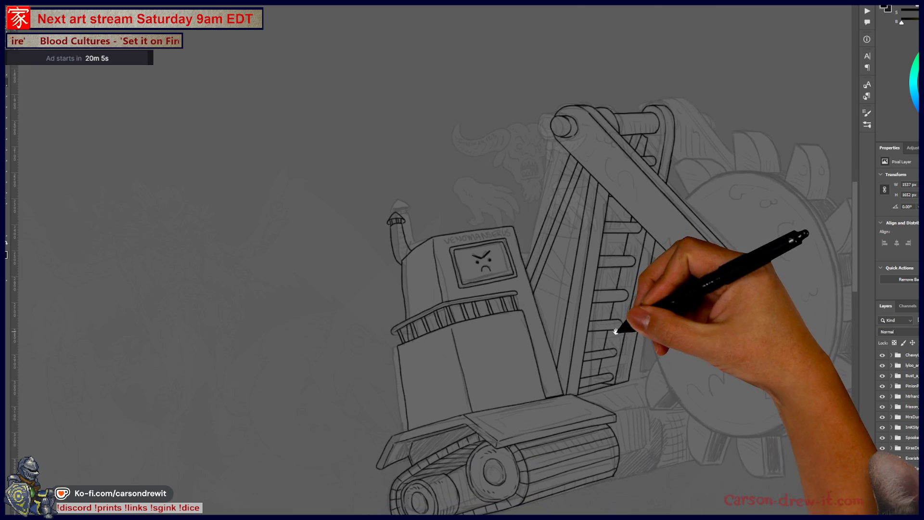
scroll(584, 302, up, 6)
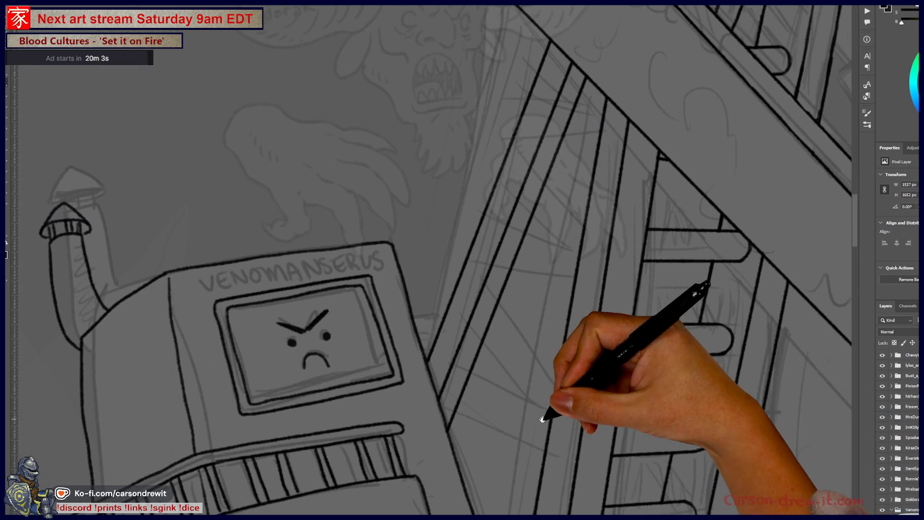
mouse_move(574, 274)
mouse_down()
mouse_move(578, 388)
mouse_move(574, 341)
mouse_up()
scroll(554, 289, up, 3)
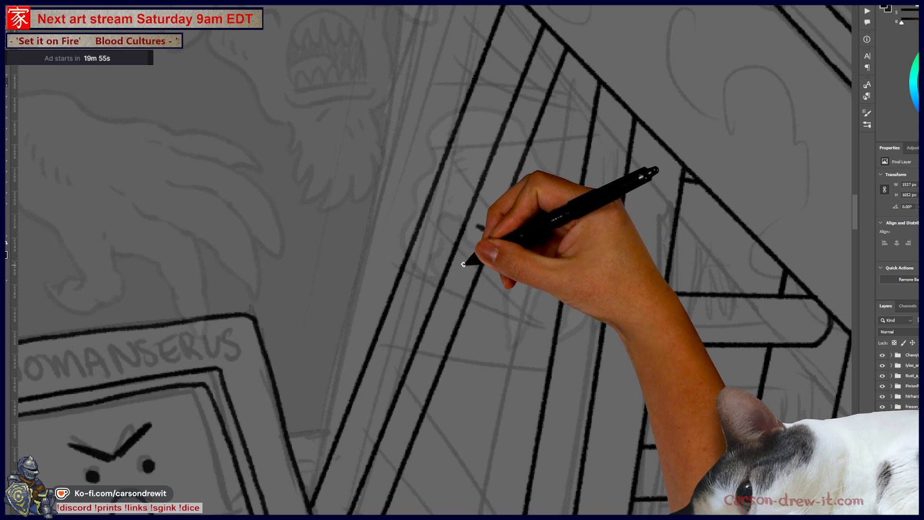
shift+click(558, 268)
shift+click(555, 323)
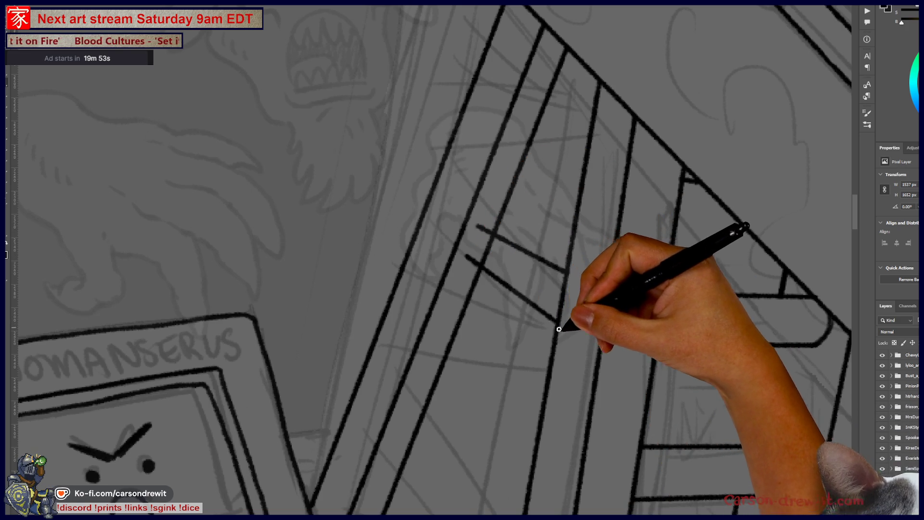
Step: Ink a tall V brace near the ladder top, with diagonals crossing it
drag(548, 224, 559, 299)
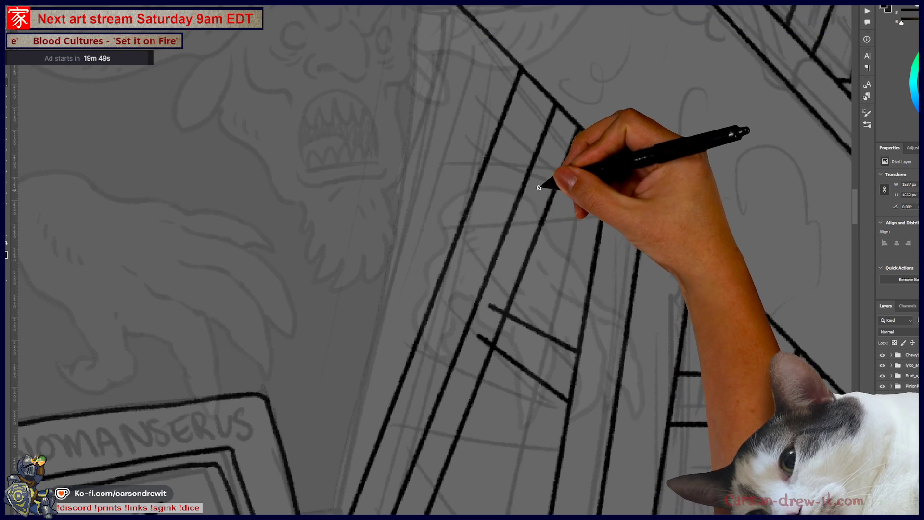
shift+click(546, 166)
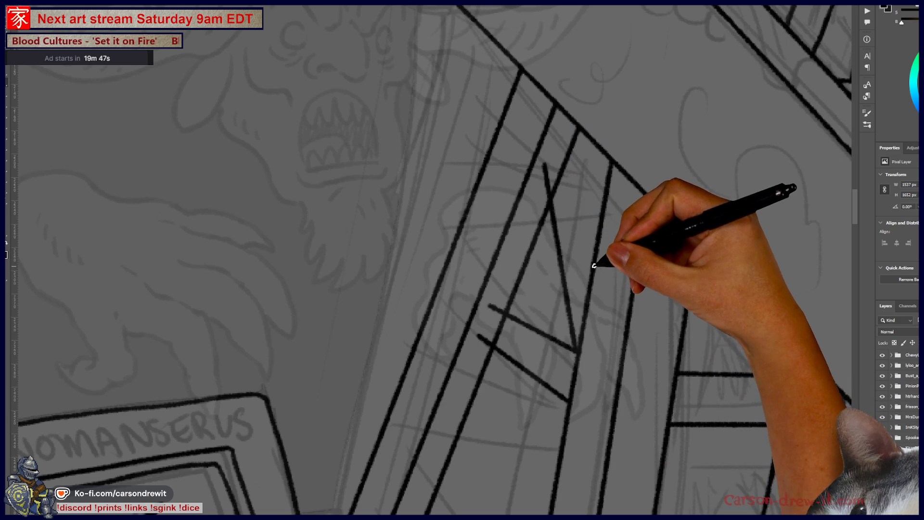
shift+click(567, 166)
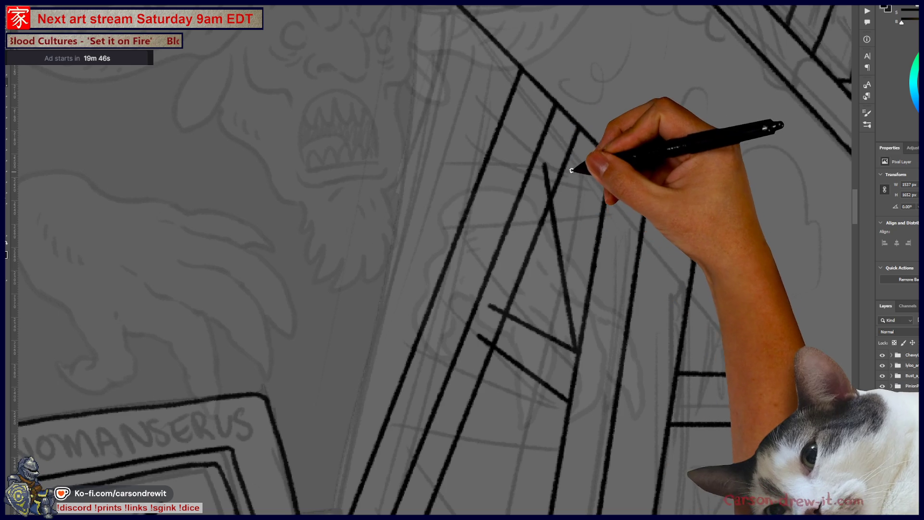
click(545, 162)
shift+click(605, 206)
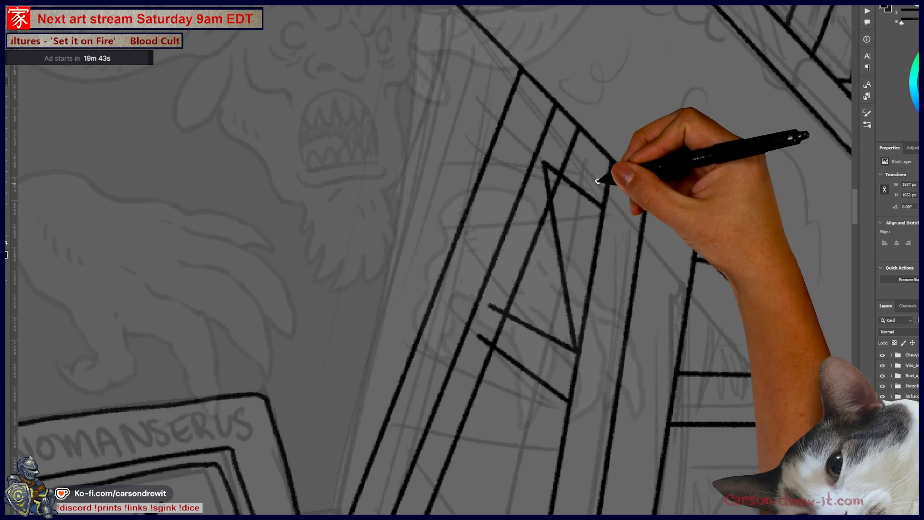
click(556, 135)
shift+click(606, 175)
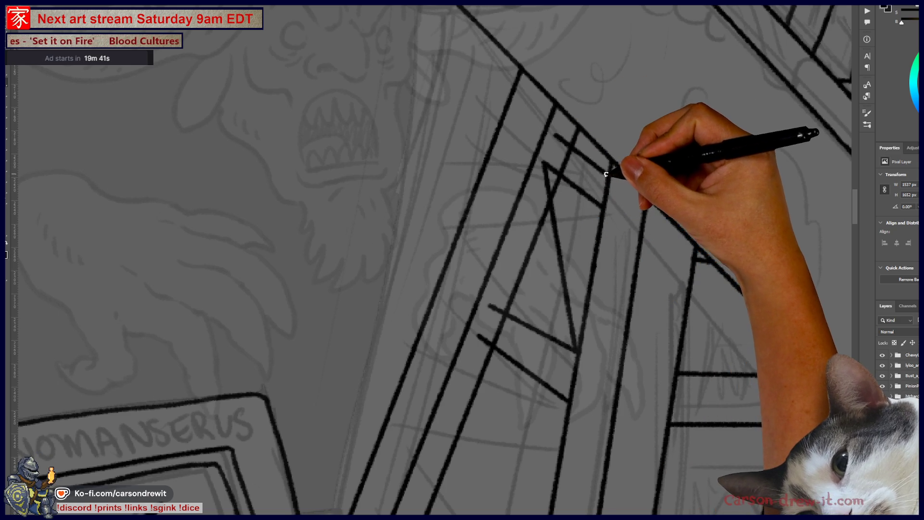
key(ctrl+minus)
key(ctrl+minus)
key(ctrl+minus)
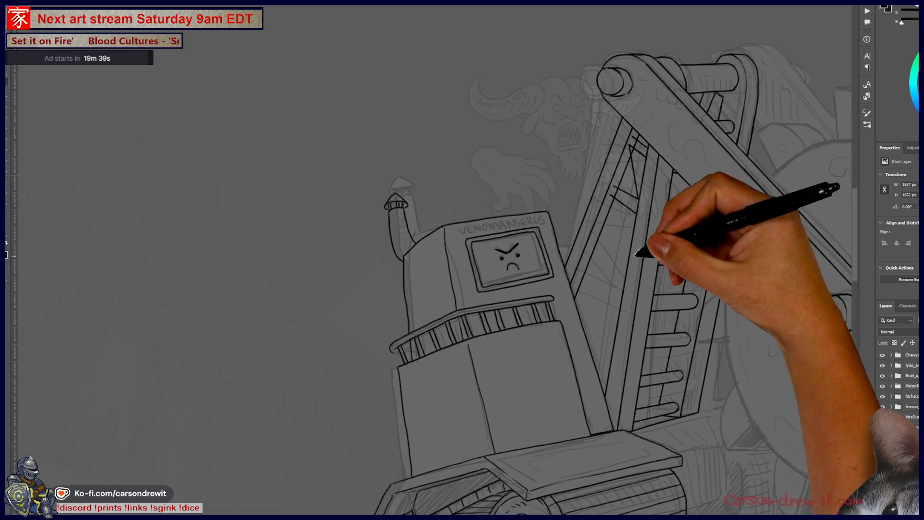
Step: Ink two diagonal rung lines across the ladder beside the robot
scroll(637, 257, up, 2)
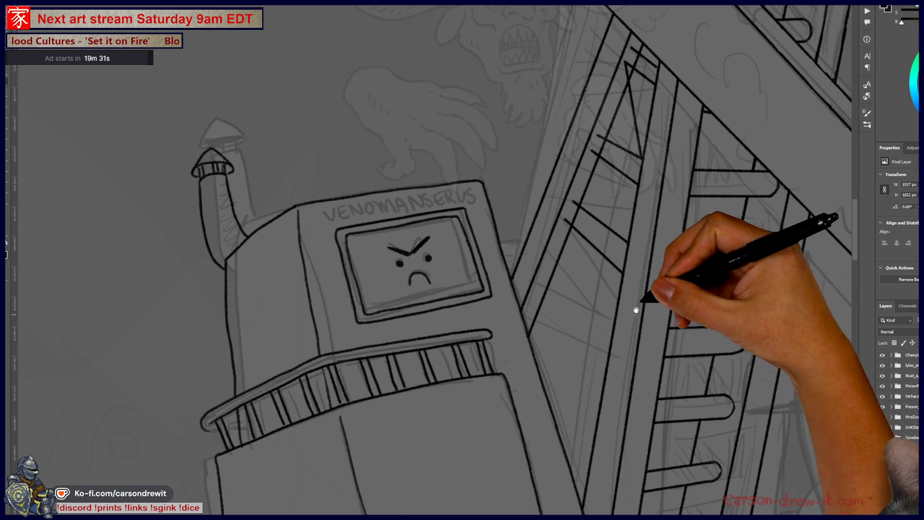
drag(631, 316, 650, 252)
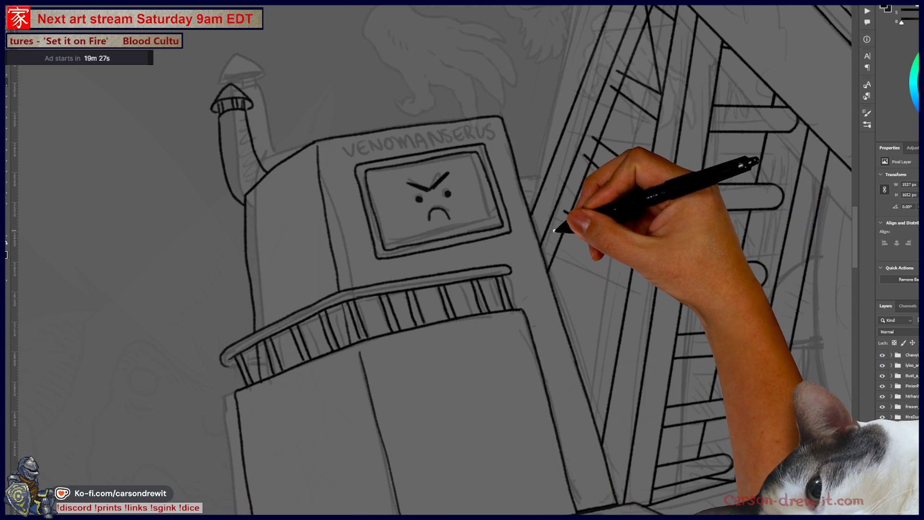
click(565, 207)
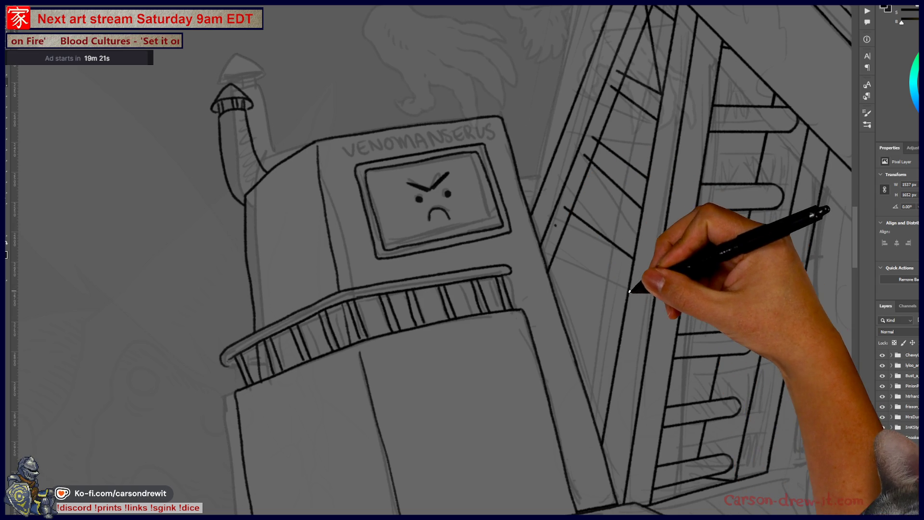
drag(556, 226, 626, 289)
mouse_move(686, 323)
mouse_down()
mouse_move(700, 325)
mouse_move(619, 438)
mouse_move(617, 370)
mouse_up()
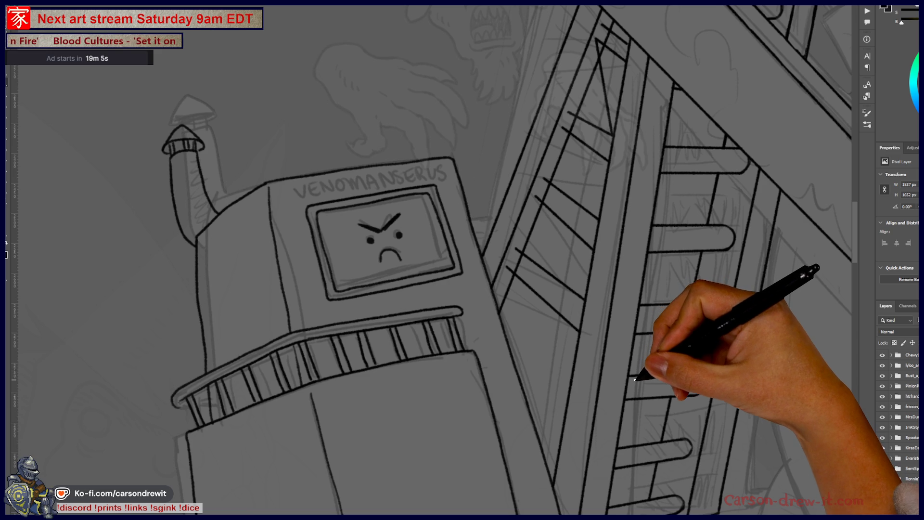
scroll(626, 457, up, 2)
scroll(628, 458, down, 2)
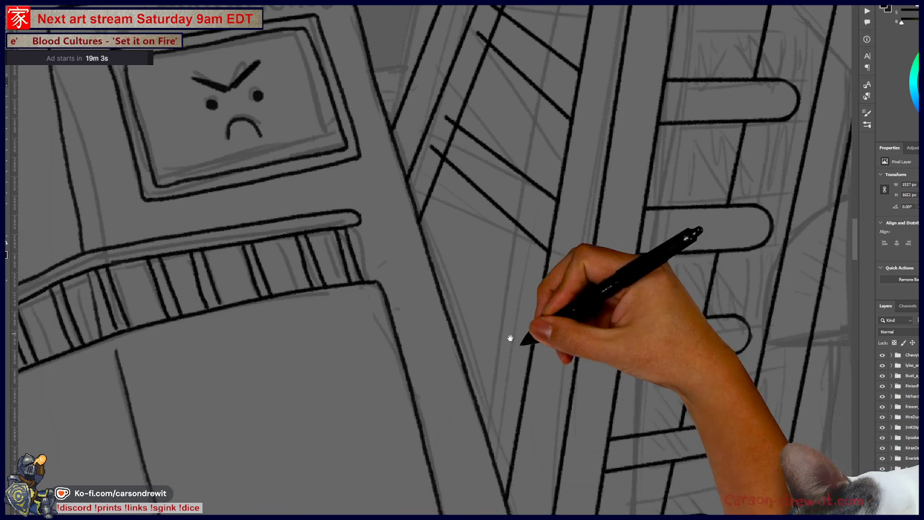
scroll(506, 330, up, 2)
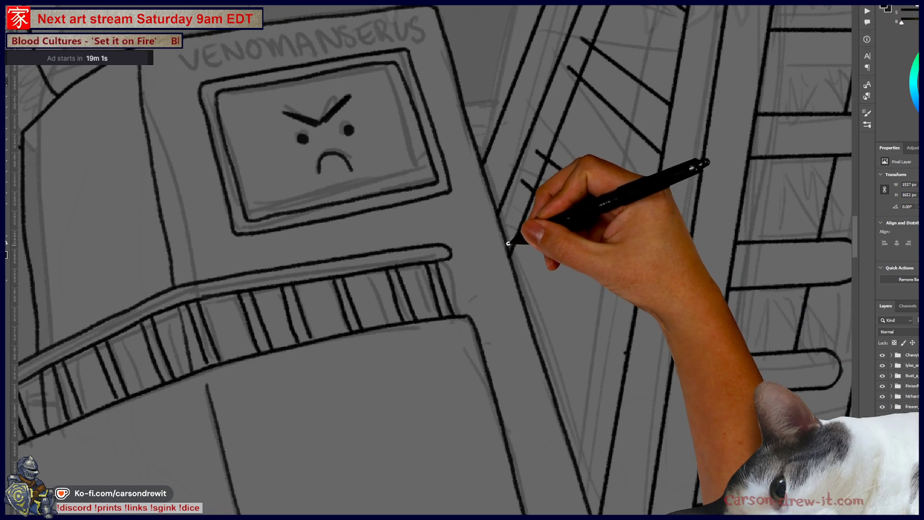
drag(510, 238, 581, 329)
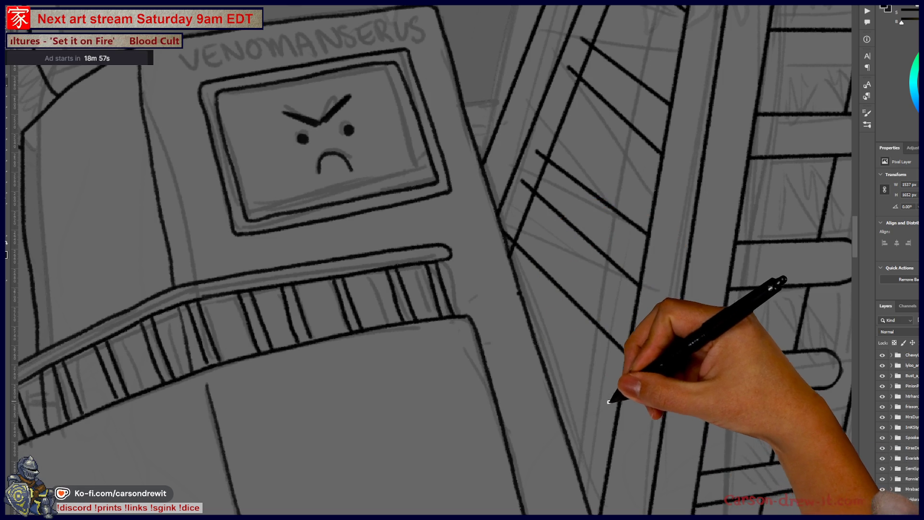
scroll(645, 401, down, 2)
scroll(663, 425, down, 3)
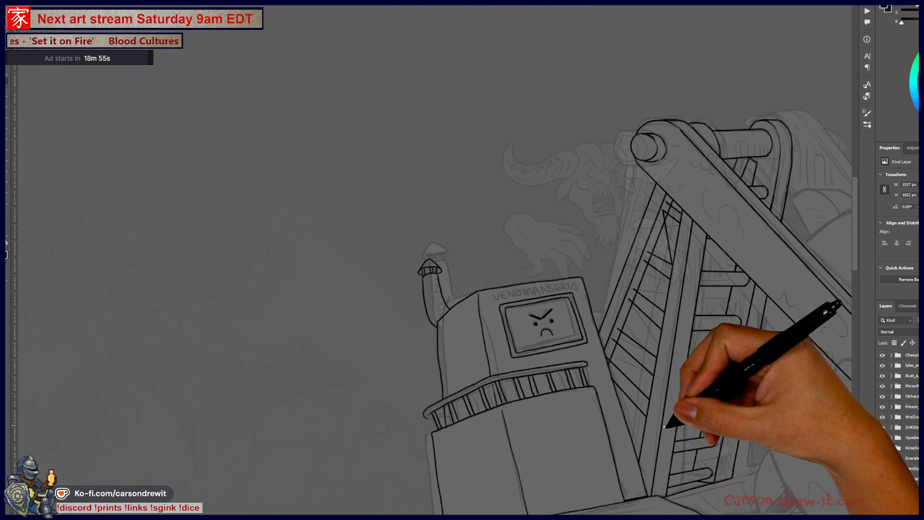
Step: Try a steep ink line alongside the ladder, then undo it
scroll(669, 380, up, 3)
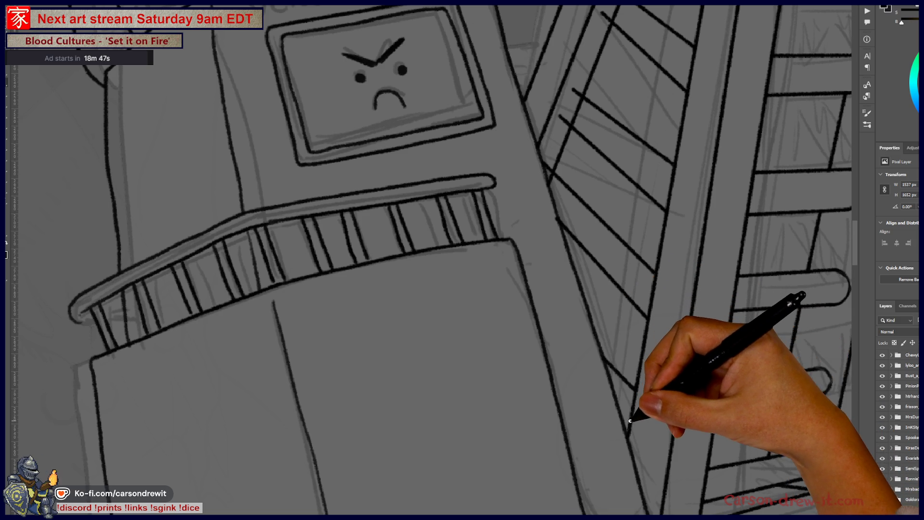
key(ctrl+minus)
key(ctrl+minus)
key(ctrl+minus)
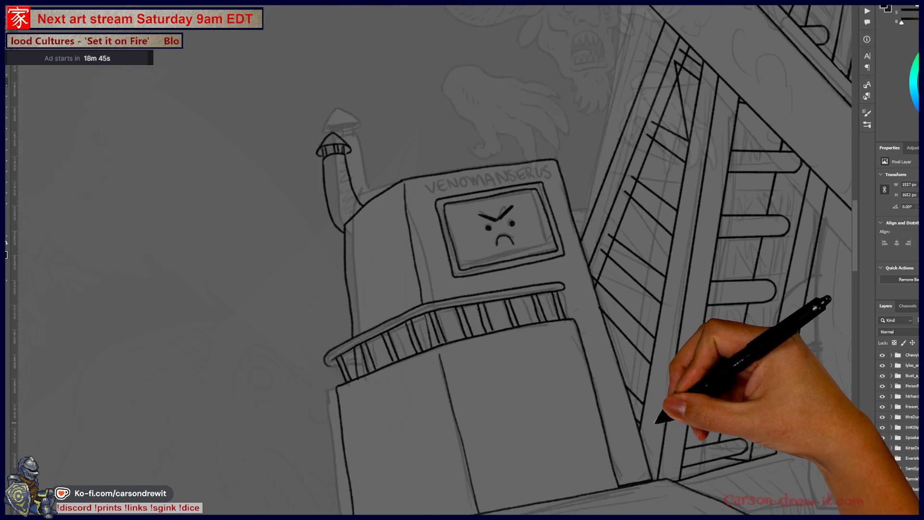
key(ctrl+plus)
scroll(624, 367, up, 2)
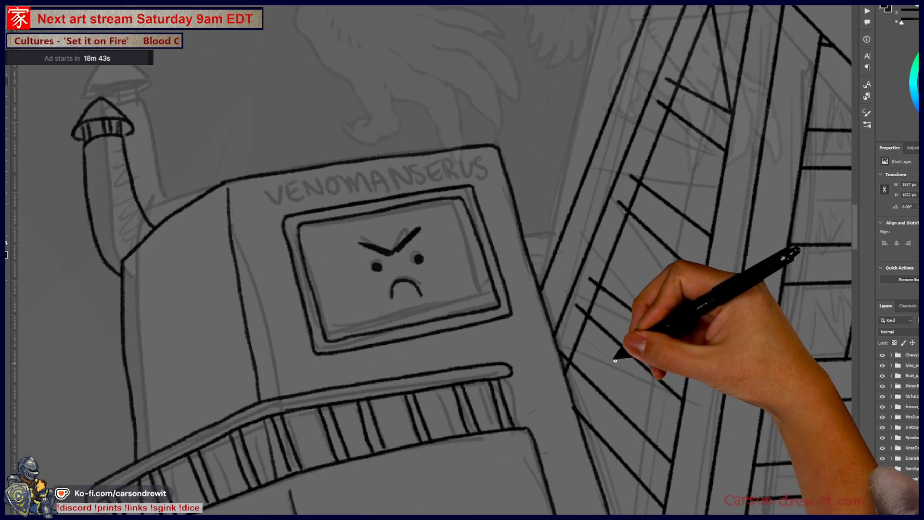
drag(579, 314, 667, 453)
key(ctrl+z)
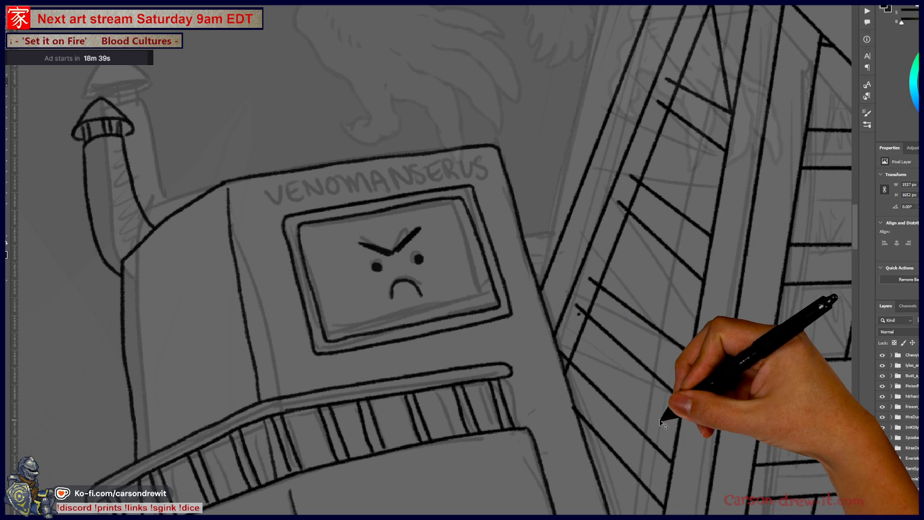
Step: Ink a rounded end on a ladder rung near the robot's lettered box
scroll(650, 405, up, 1)
scroll(591, 337, up, 2)
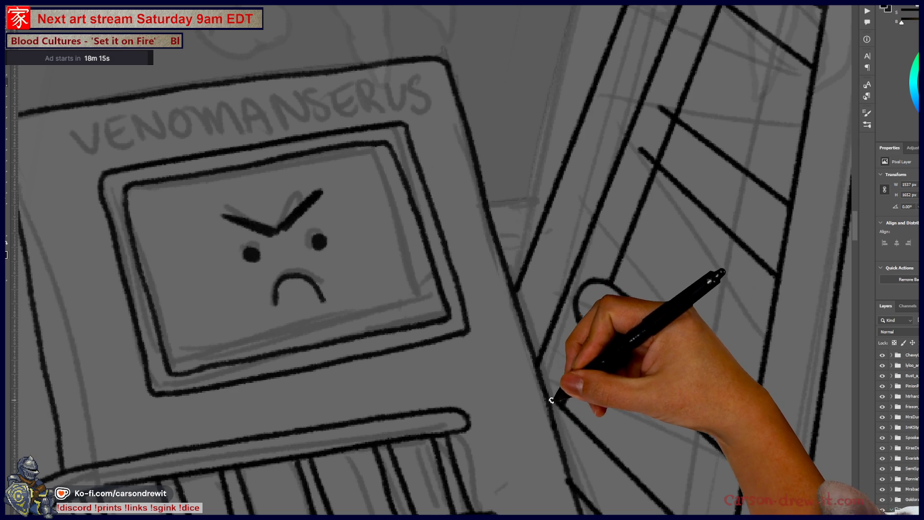
mouse_move(588, 429)
mouse_down()
mouse_move(567, 326)
mouse_move(488, 324)
mouse_up()
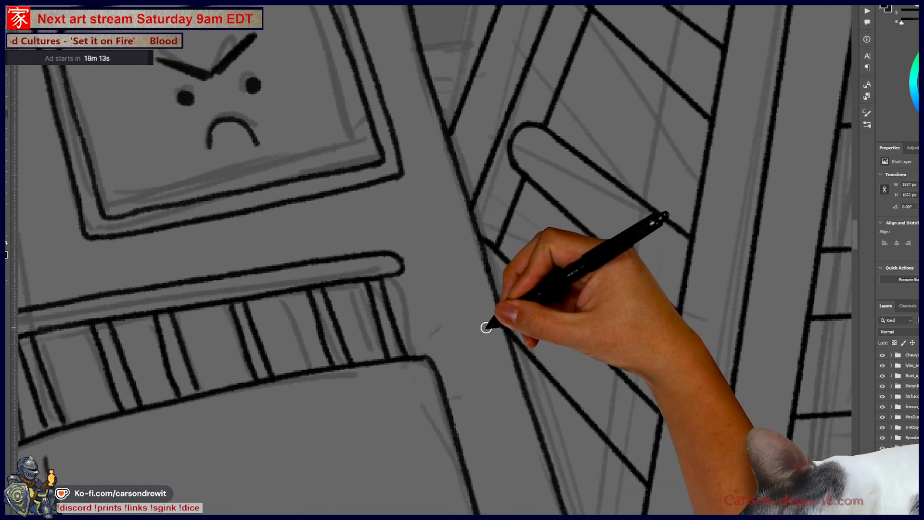
mouse_move(562, 417)
mouse_down()
mouse_move(529, 206)
mouse_move(541, 293)
mouse_move(485, 399)
mouse_up()
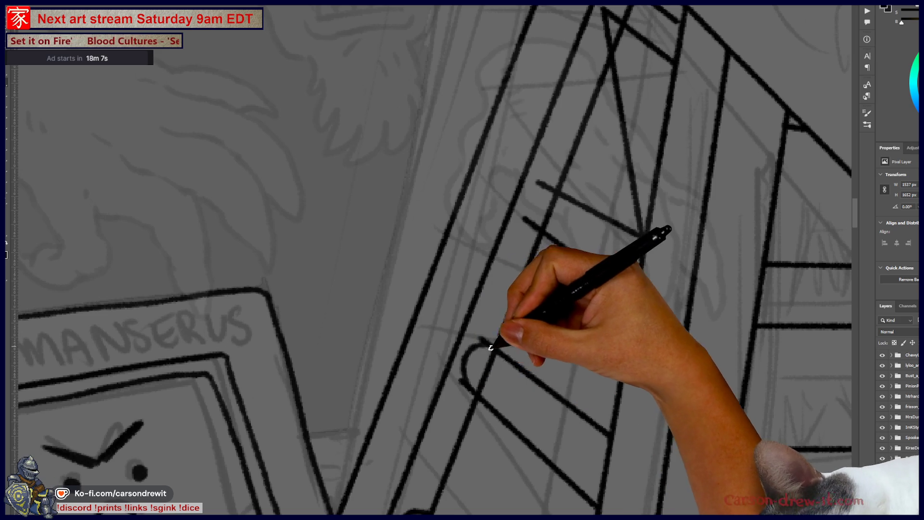
drag(474, 391, 484, 346)
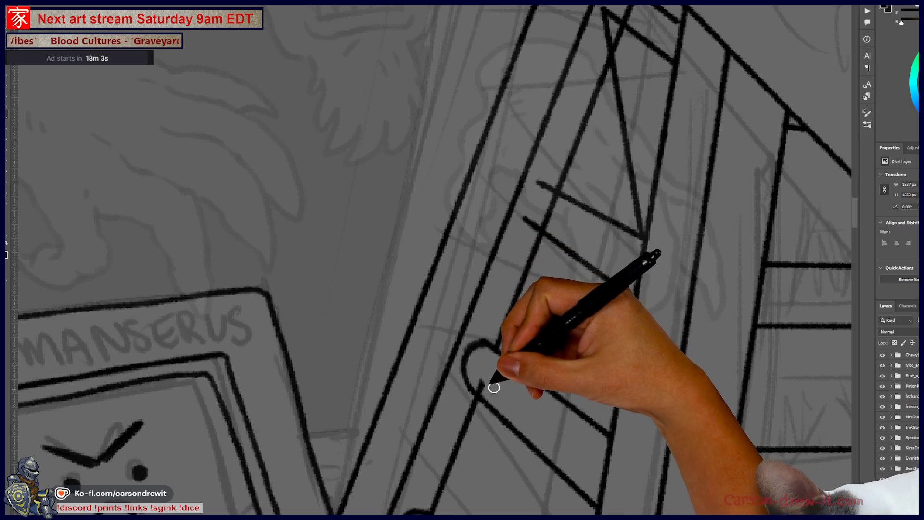
Step: Erase the excess ink along the diagonal ladder line
drag(522, 335, 480, 354)
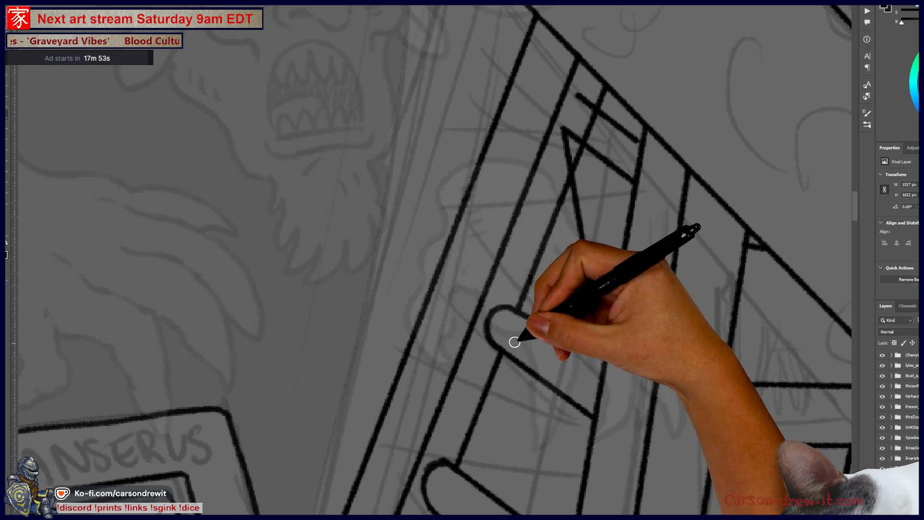
drag(511, 344, 516, 388)
drag(558, 424, 543, 336)
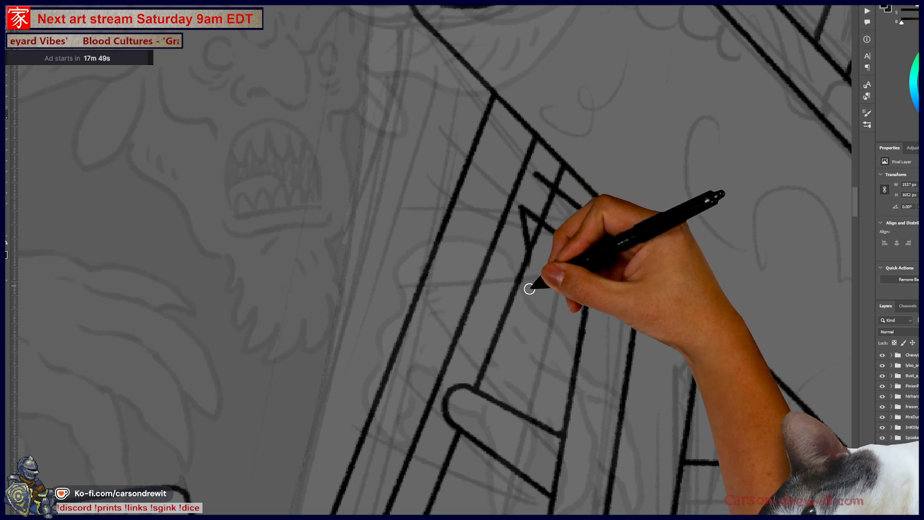
drag(526, 237, 529, 186)
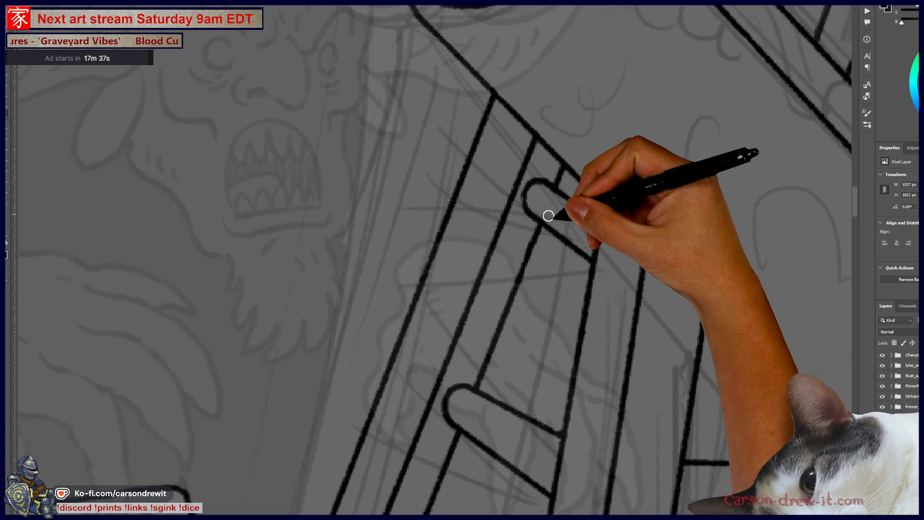
scroll(557, 135, down, 6)
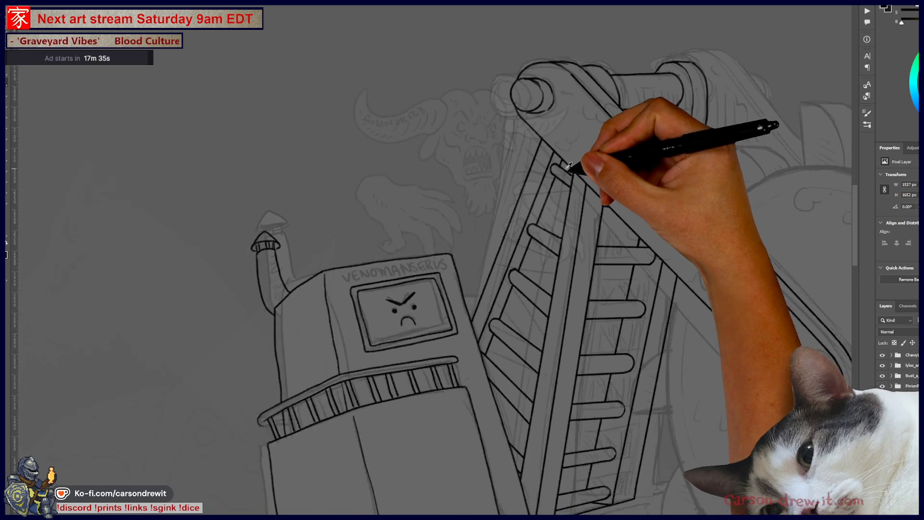
Step: Ink a long rail line down the ladder from the top
scroll(538, 294, down, 2)
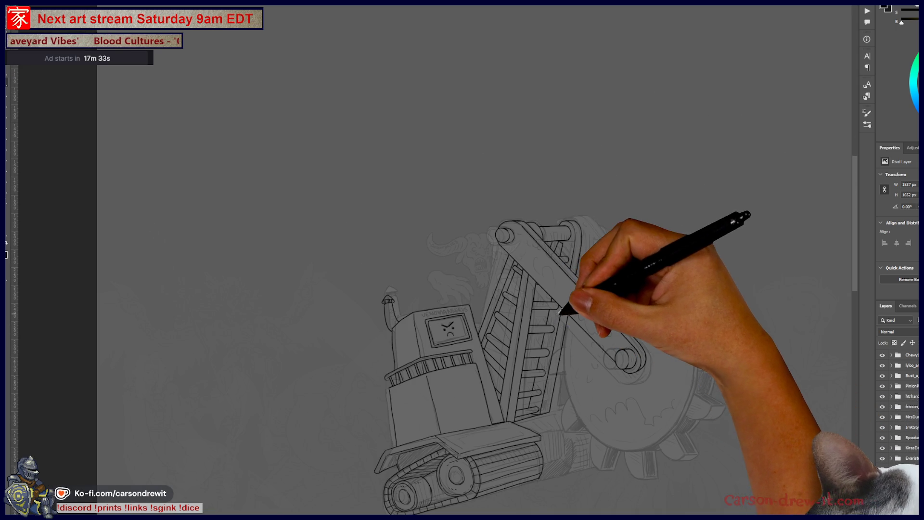
scroll(520, 320, up, 5)
scroll(489, 371, down, 2)
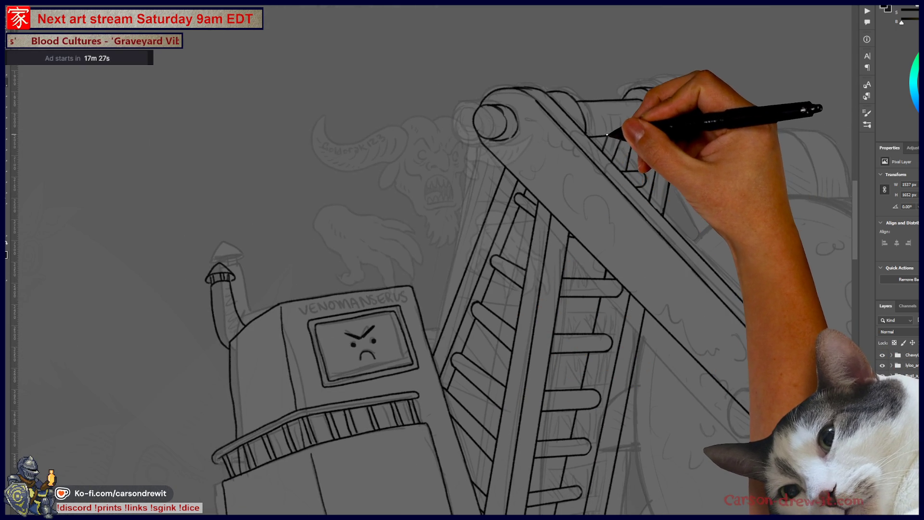
drag(593, 214, 651, 101)
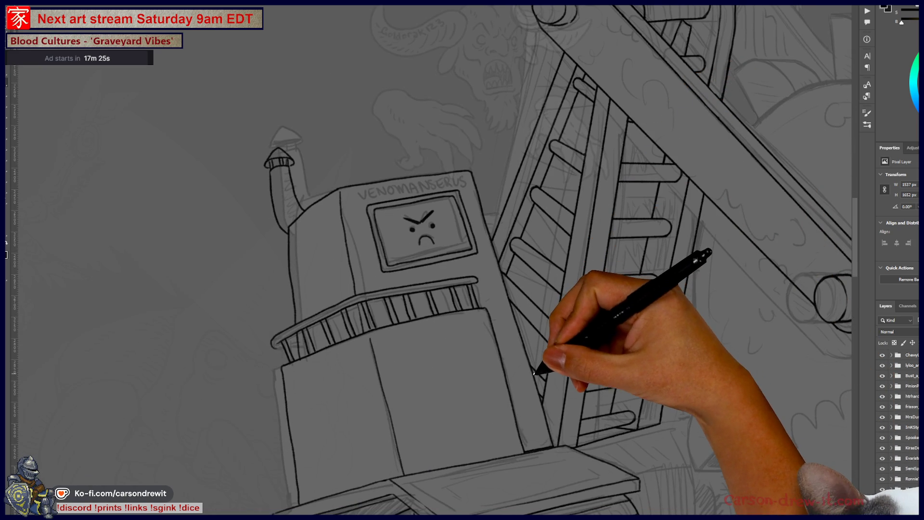
drag(658, 22, 572, 338)
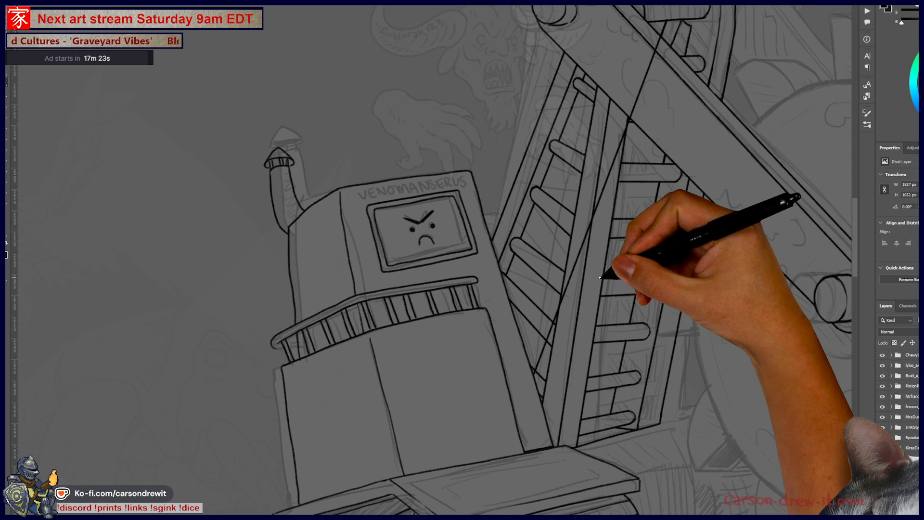
scroll(586, 313, down, 2)
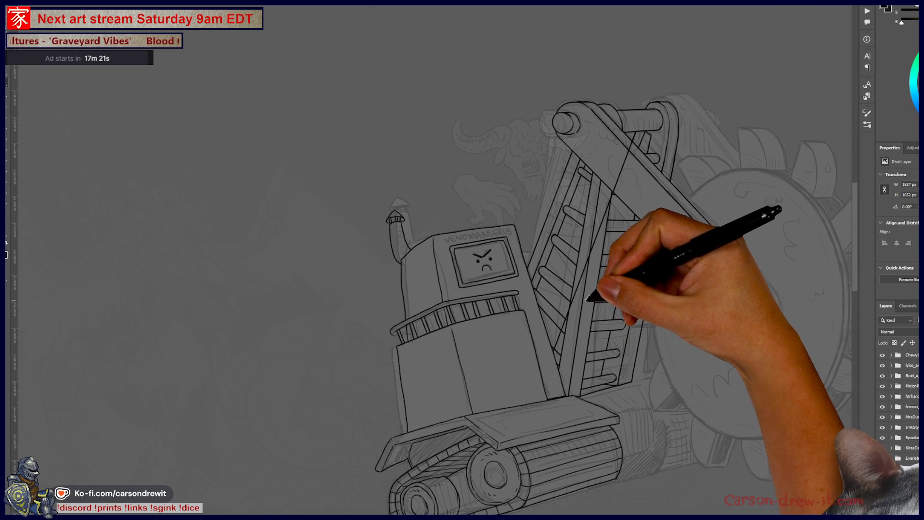
scroll(568, 314, up, 5)
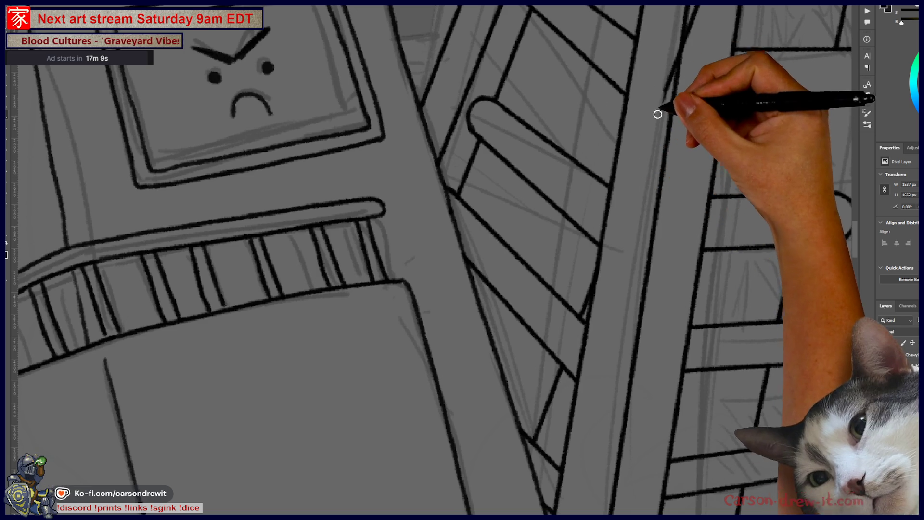
Step: Undo the stroke overshooting near the ladder top and crank arm
drag(681, 51, 541, 386)
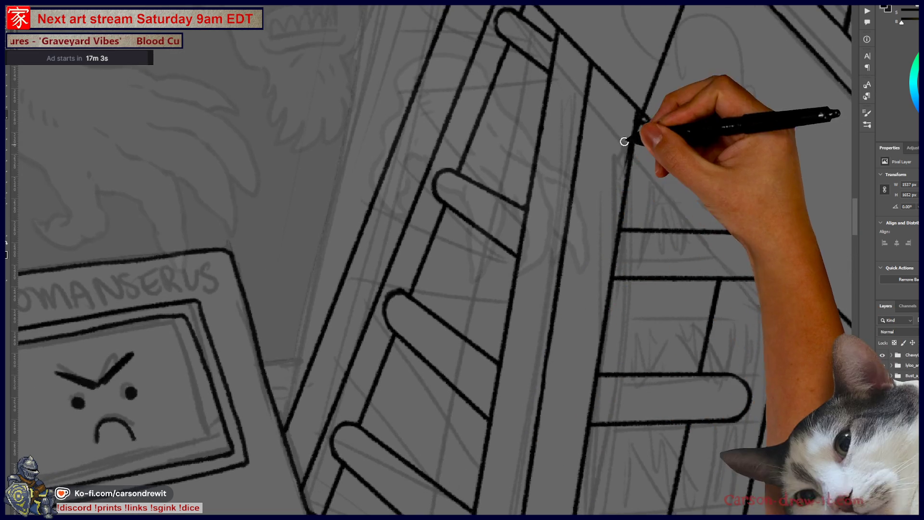
drag(620, 201, 526, 392)
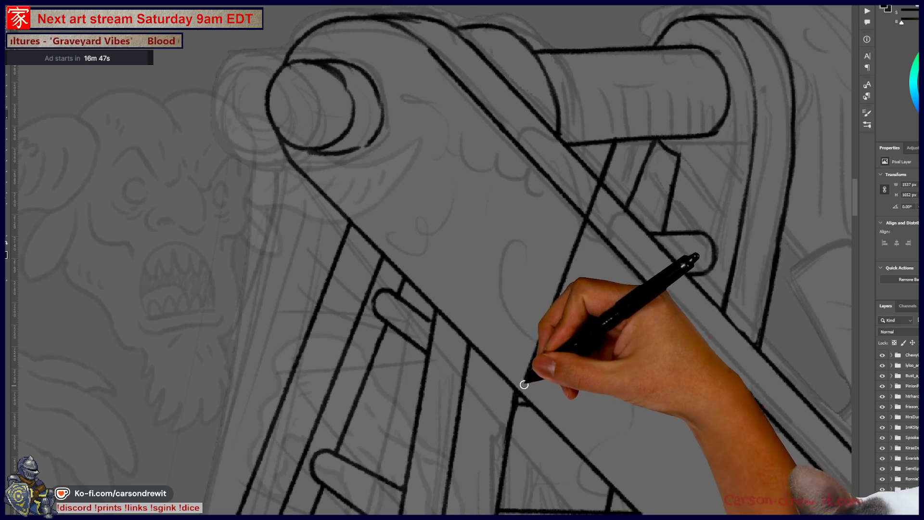
key(ctrl+z)
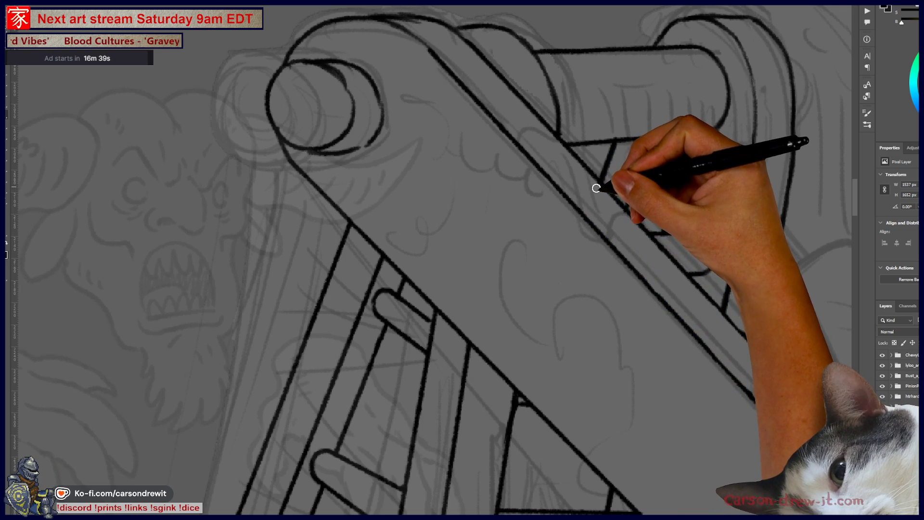
scroll(585, 164, down, 6)
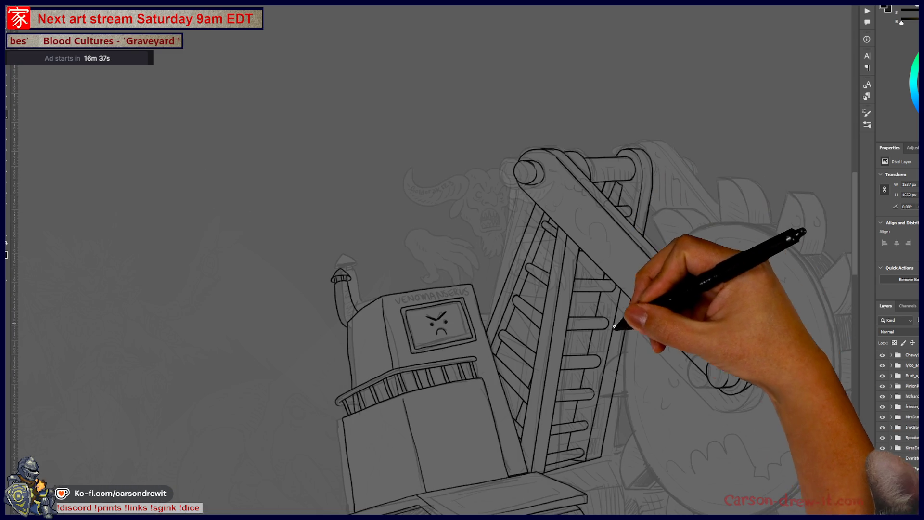
Step: Replace a stray long diagonal with a short tapered stroke on the rail
scroll(559, 350, up, 2)
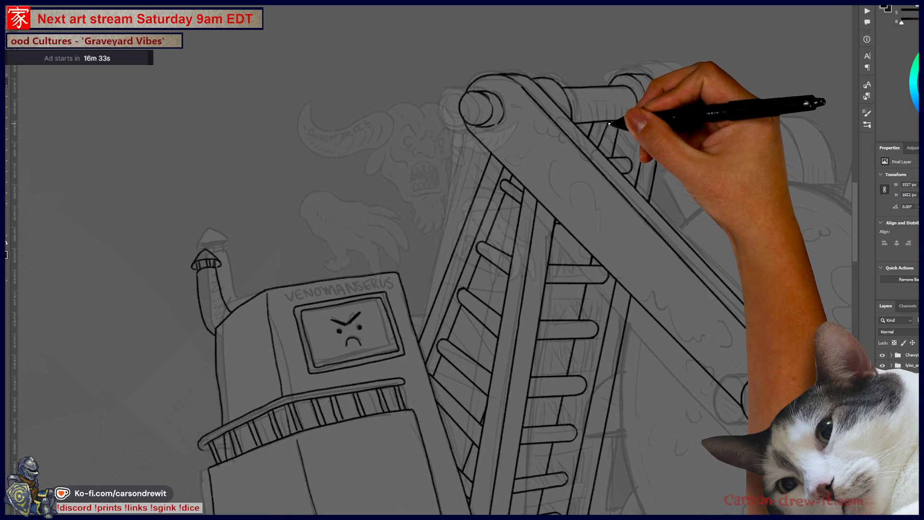
shift+click(506, 439)
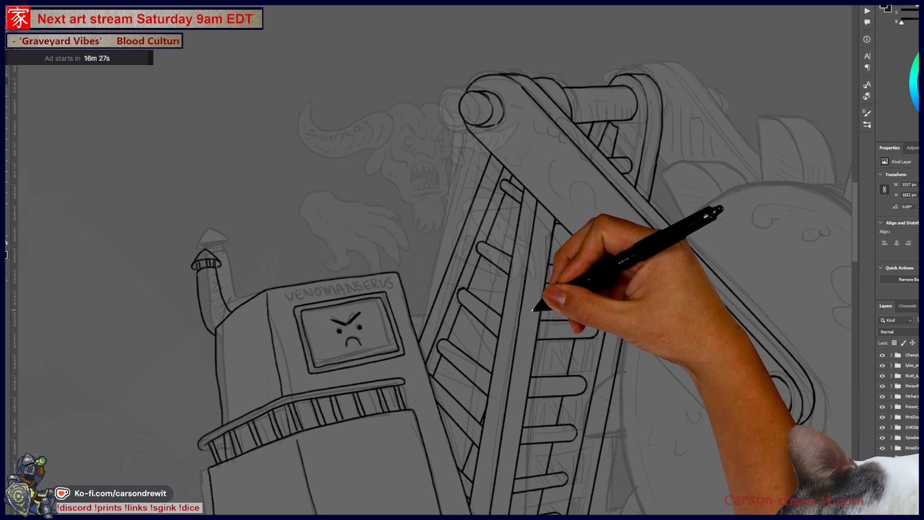
scroll(533, 309, down, 3)
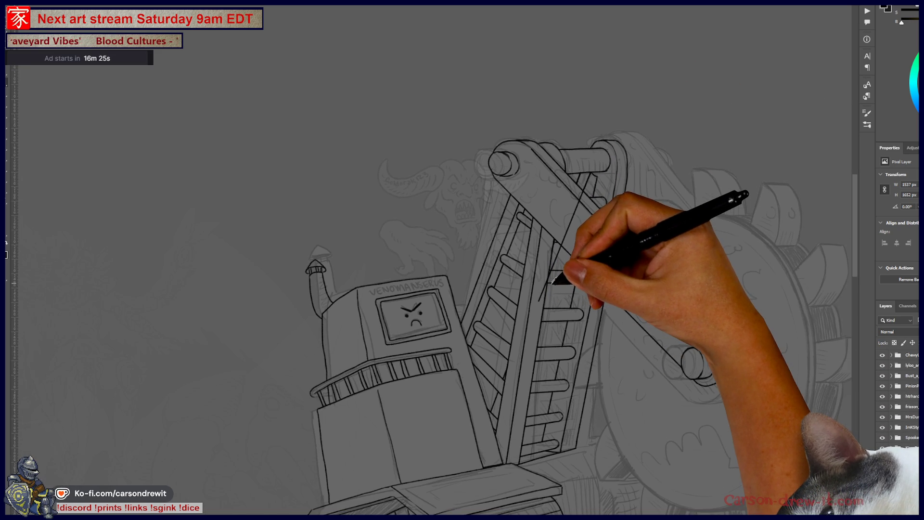
scroll(552, 273, up, 5)
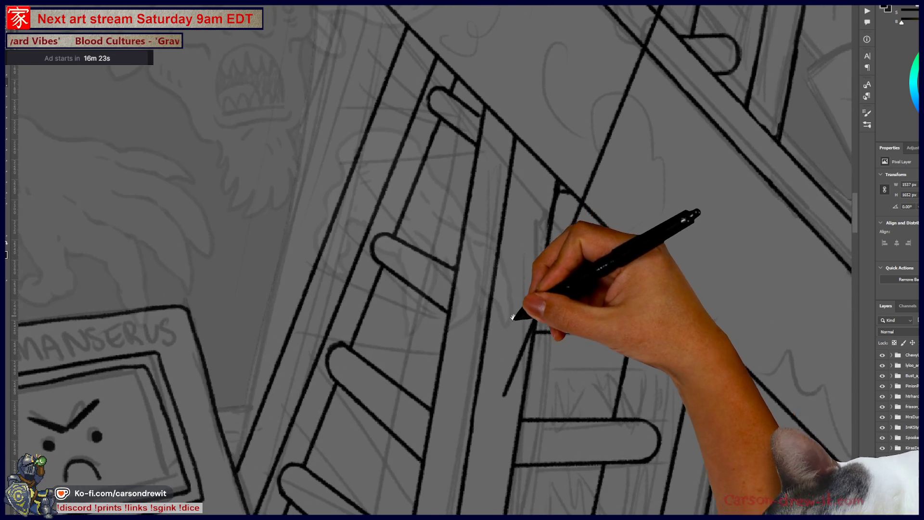
scroll(507, 355, up, 2)
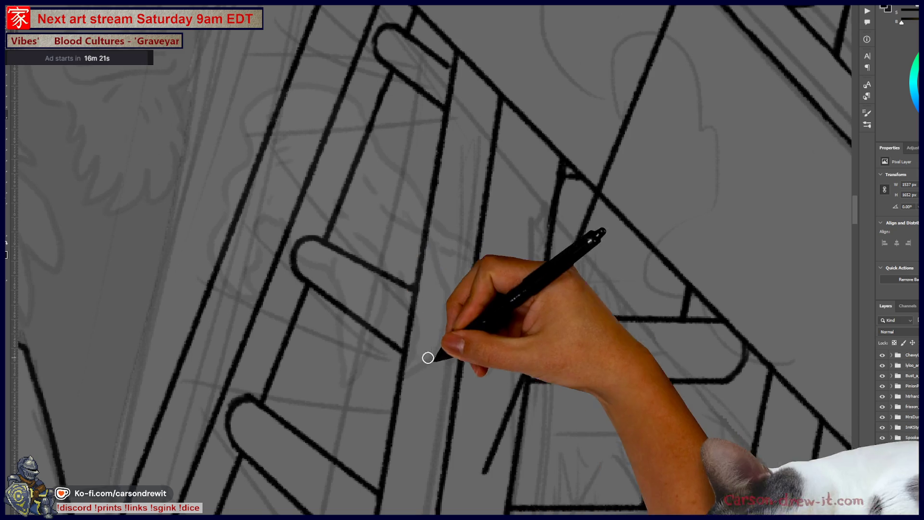
key(ctrl+z)
mouse_move(489, 450)
mouse_down()
mouse_move(522, 355)
mouse_move(544, 347)
mouse_up()
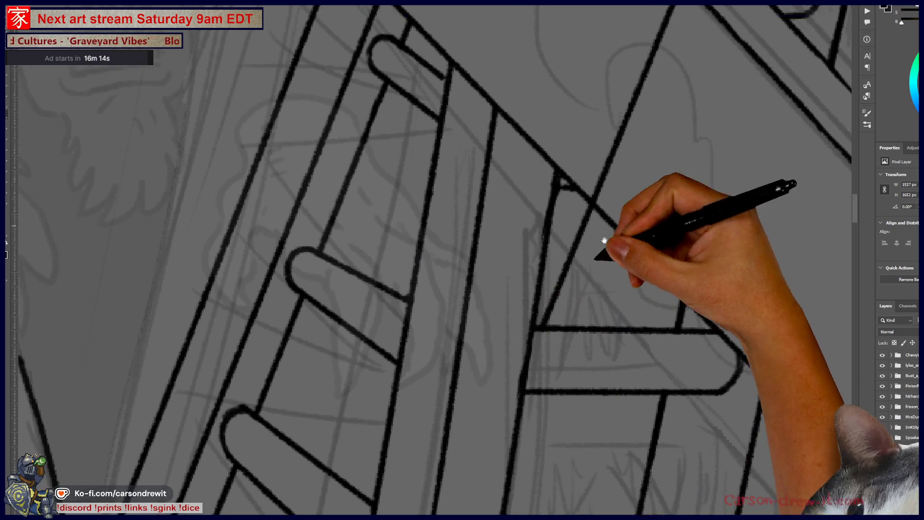
Step: Erase the lower part of the ladder rail line
drag(603, 242, 516, 335)
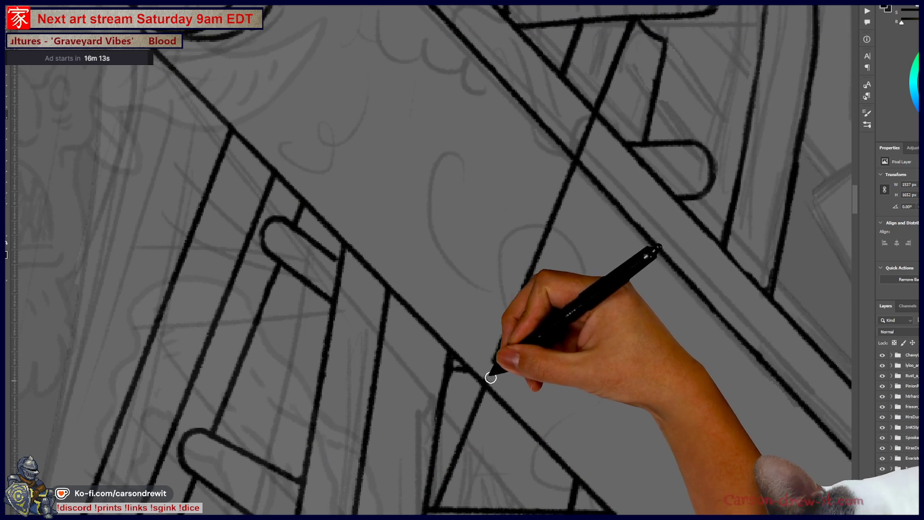
mouse_move(539, 256)
mouse_down()
mouse_move(576, 194)
mouse_move(569, 165)
mouse_move(588, 154)
mouse_move(597, 126)
mouse_up()
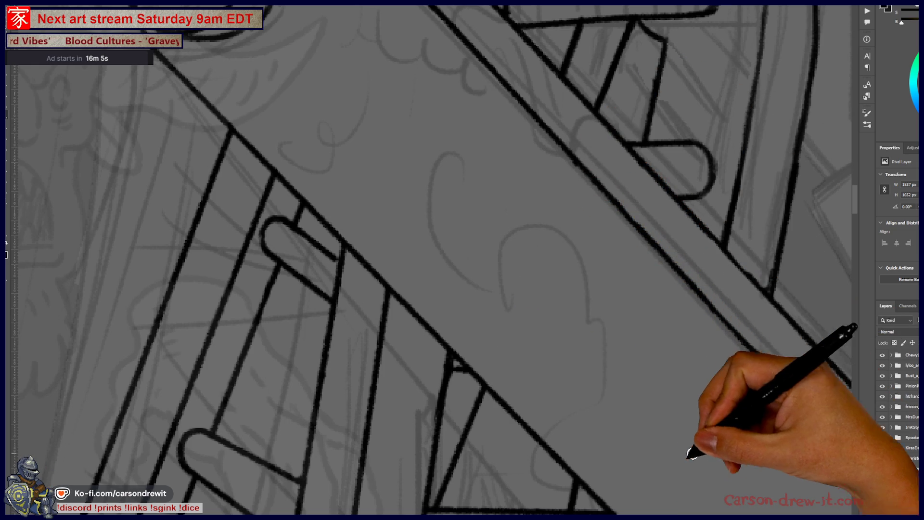
key(ctrl+minus)
key(ctrl+minus)
key(ctrl+minus)
key(ctrl+minus)
key(ctrl+minus)
key(ctrl+minus)
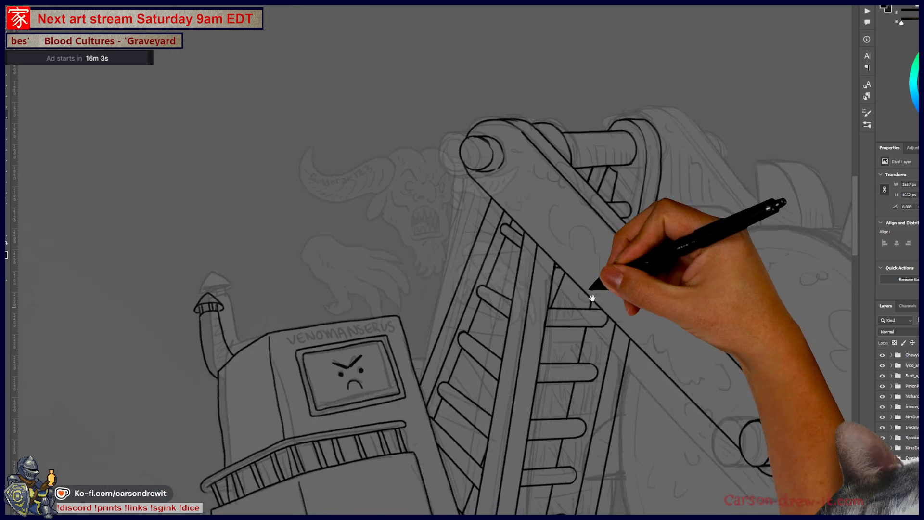
key(ctrl+minus)
key(ctrl+minus)
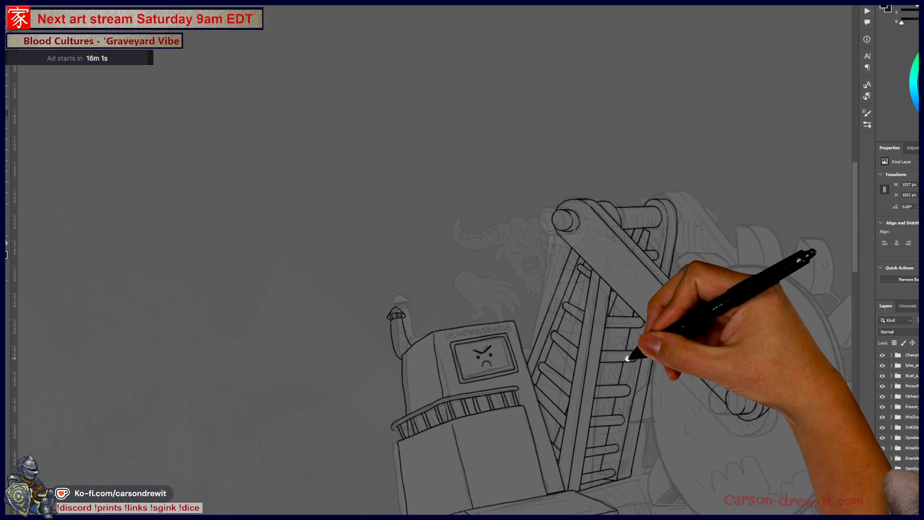
Step: Ink a horizontal crossbar across the ladder beside a pill-shaped rung
key(ctrl+plus)
key(ctrl+plus)
key(ctrl+plus)
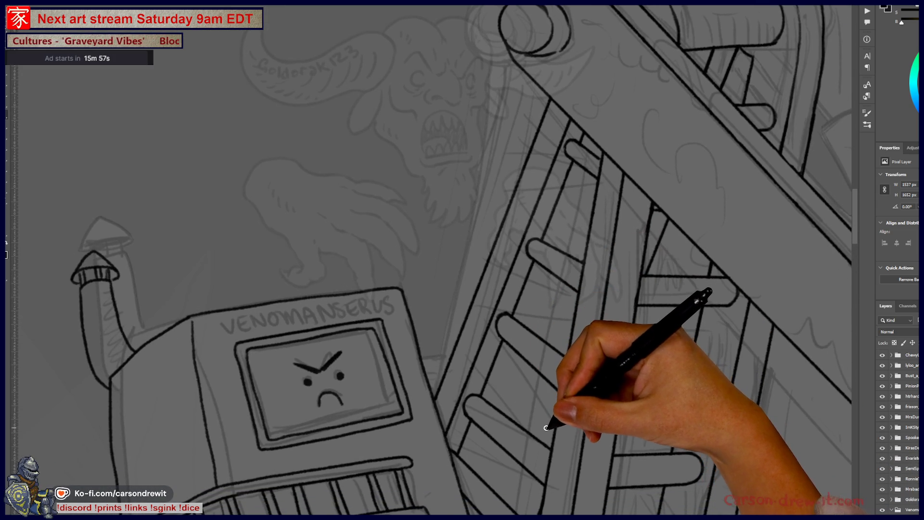
key(ctrl+plus)
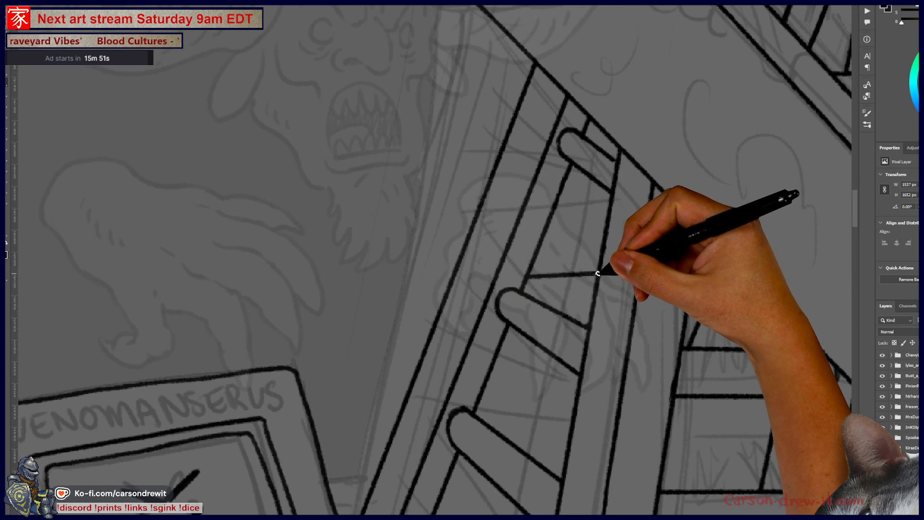
drag(598, 274, 527, 278)
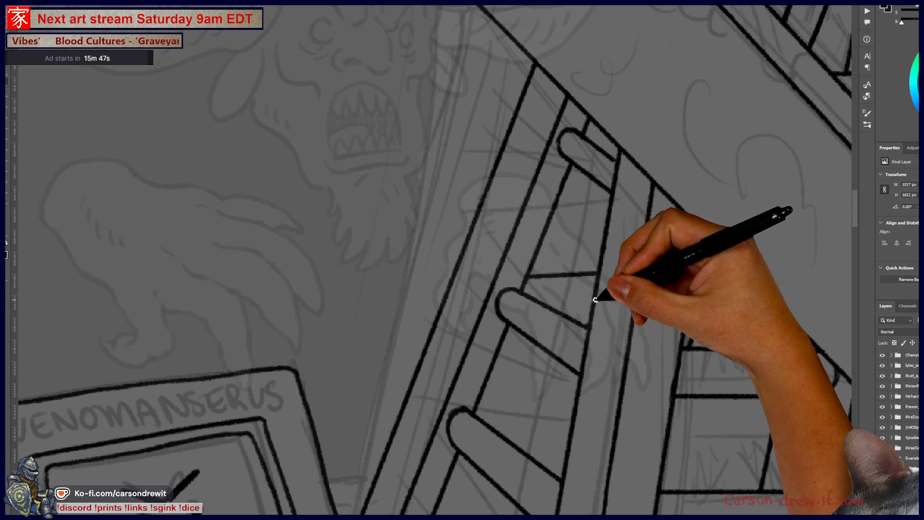
key(ctrl+minus)
key(ctrl+minus)
key(ctrl+minus)
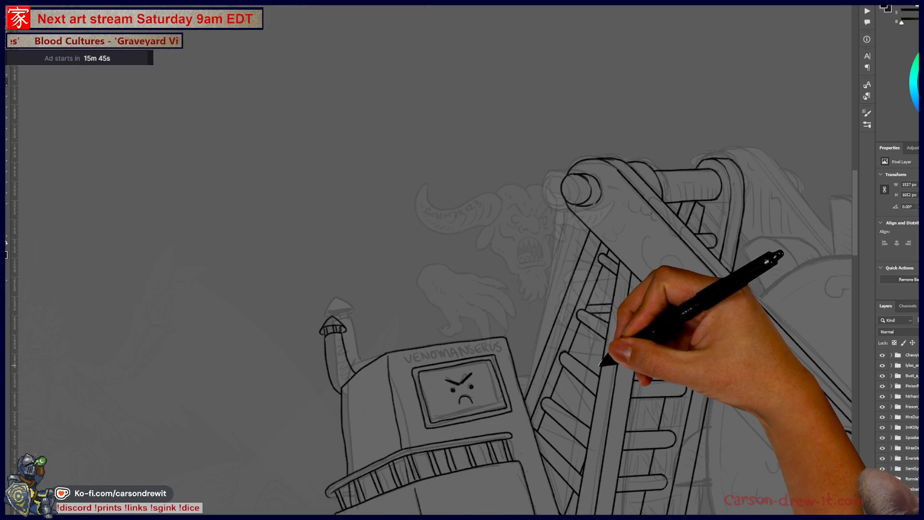
Step: Ink two horizontal rung lines between the ladder rails
key(ctrl+plus)
key(ctrl+plus)
key(ctrl+plus)
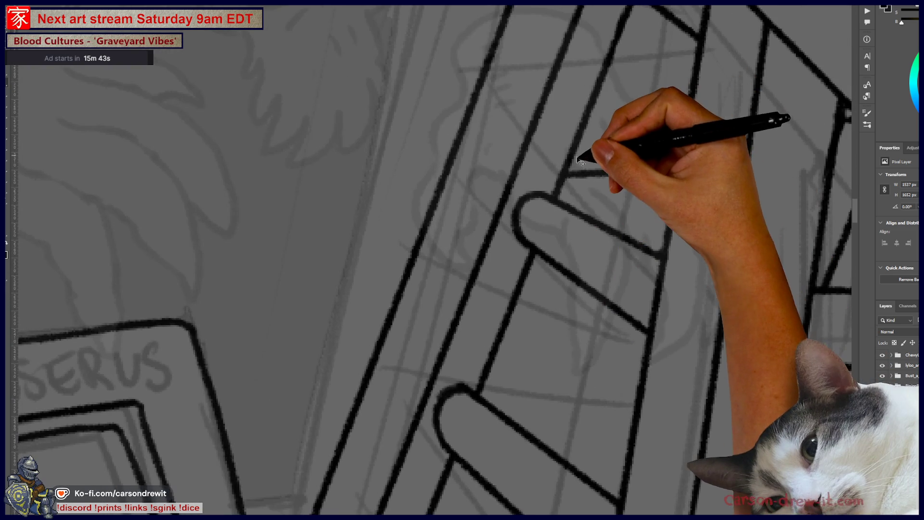
drag(570, 161, 679, 155)
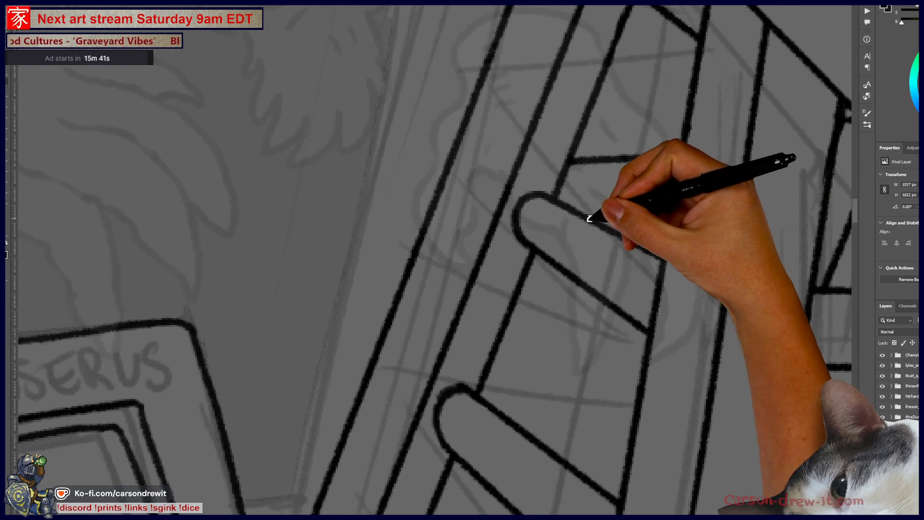
drag(577, 214, 664, 208)
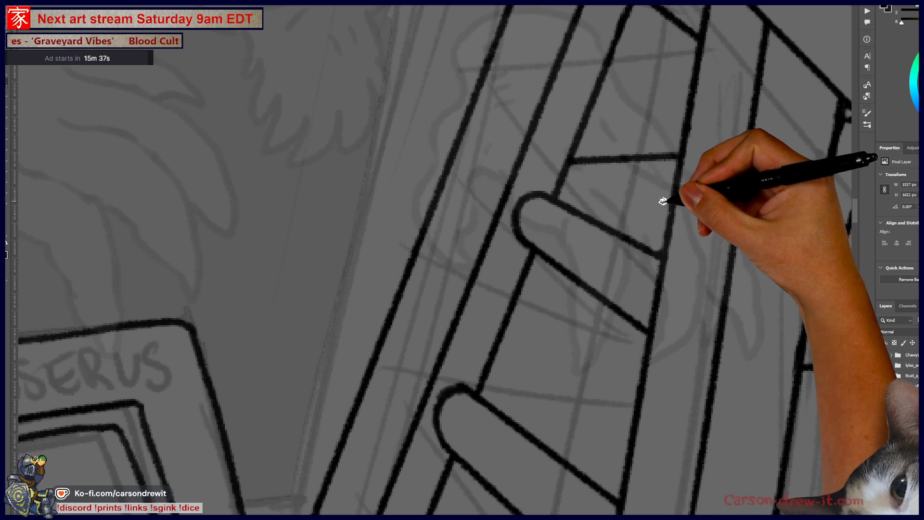
scroll(673, 204, down, 5)
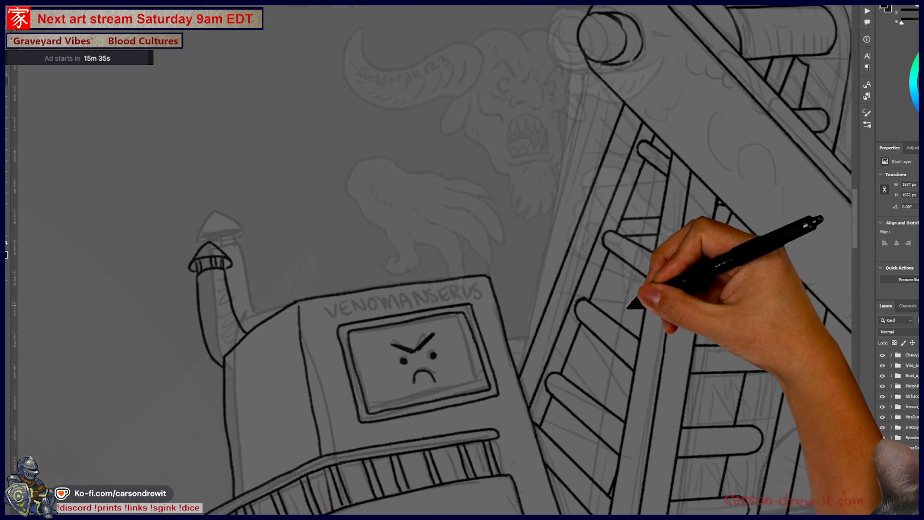
scroll(575, 281, up, 5)
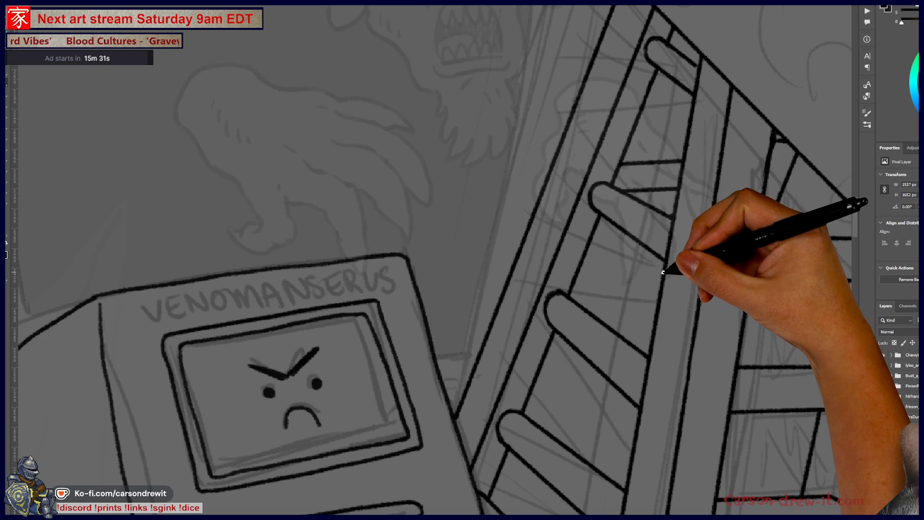
Step: Ink a third rung line extending leftward to the rail
drag(663, 273, 576, 279)
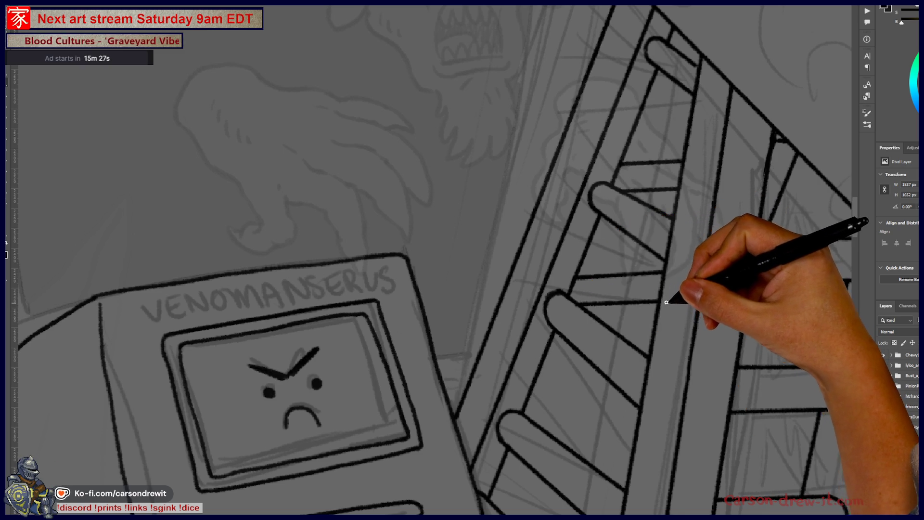
scroll(666, 299, down, 3)
scroll(666, 298, down, 2)
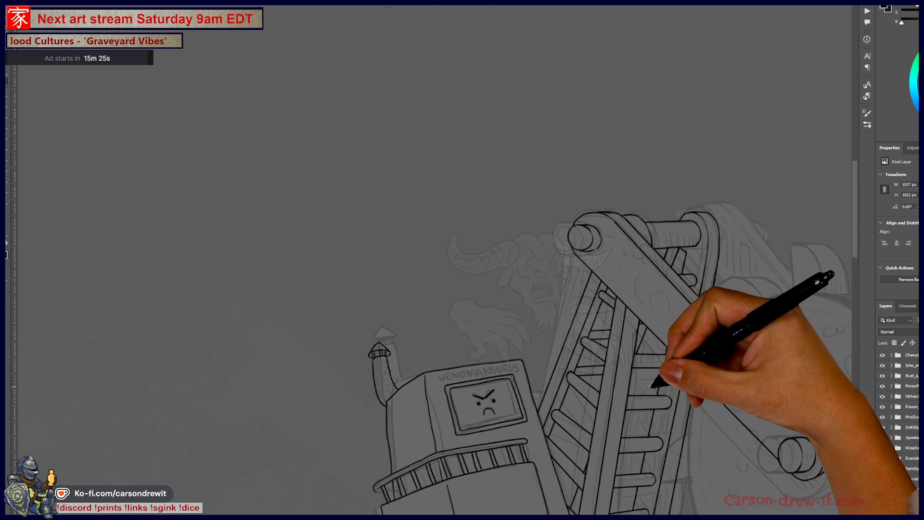
scroll(657, 384, up, 2)
scroll(698, 264, up, 4)
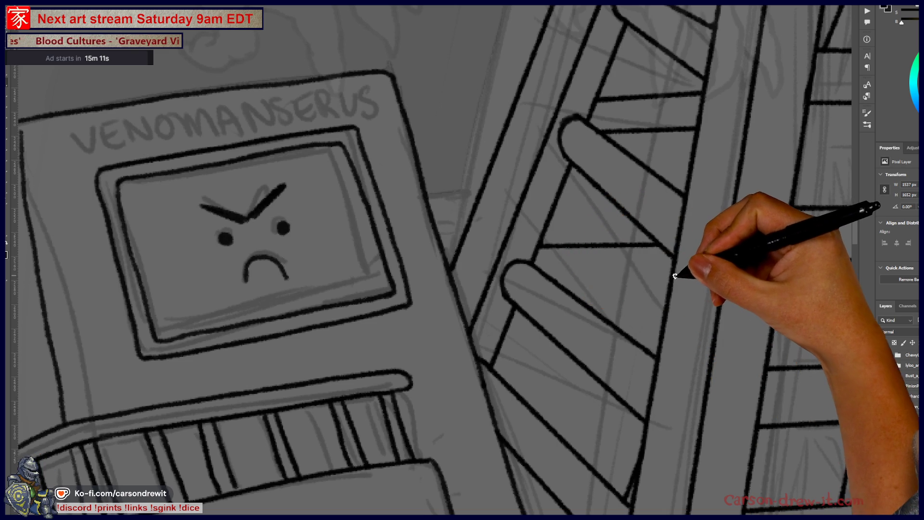
scroll(671, 279, down, 5)
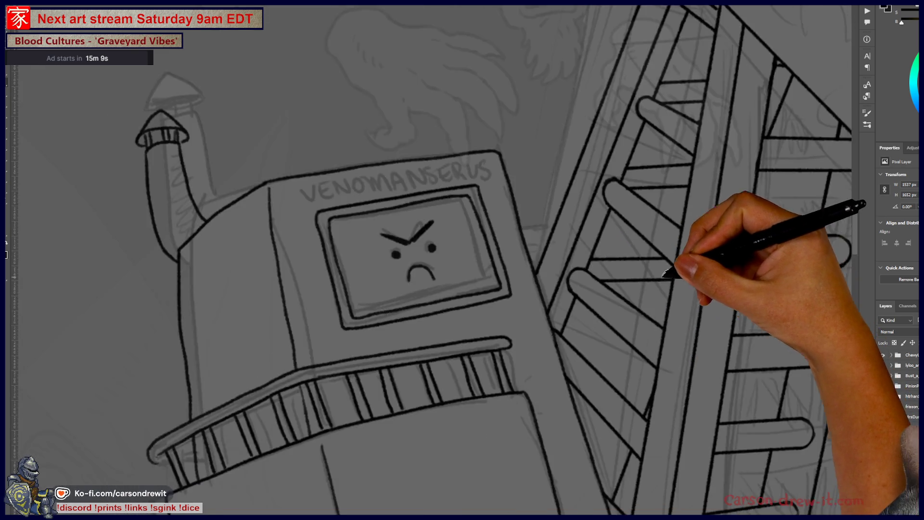
scroll(624, 368, up, 5)
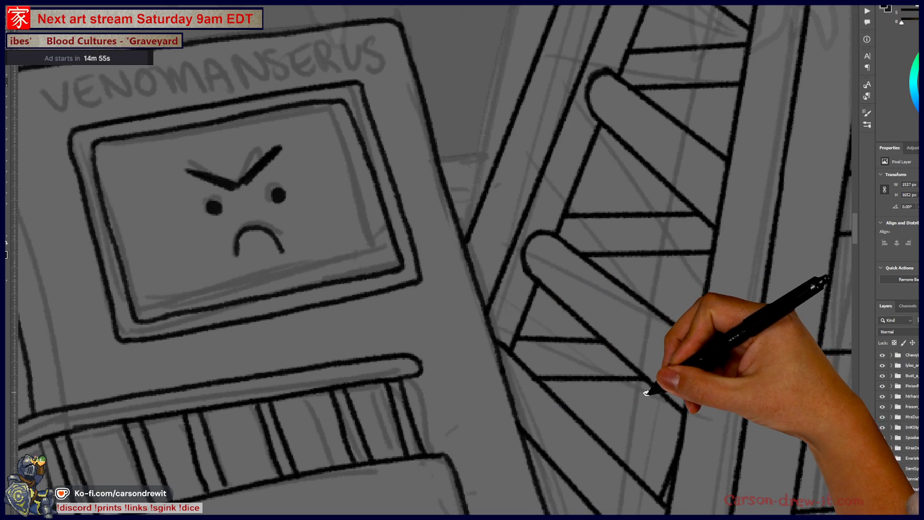
scroll(674, 406, down, 1)
scroll(674, 406, down, 2)
scroll(561, 361, up, 3)
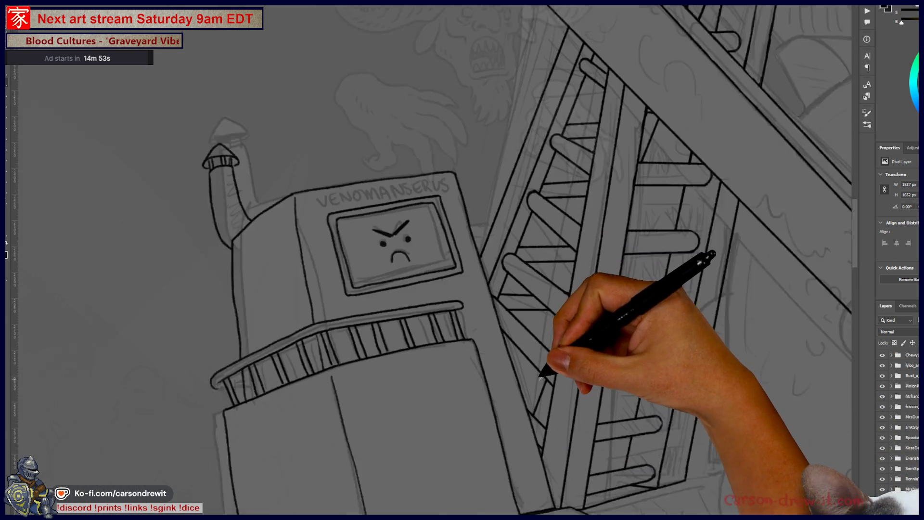
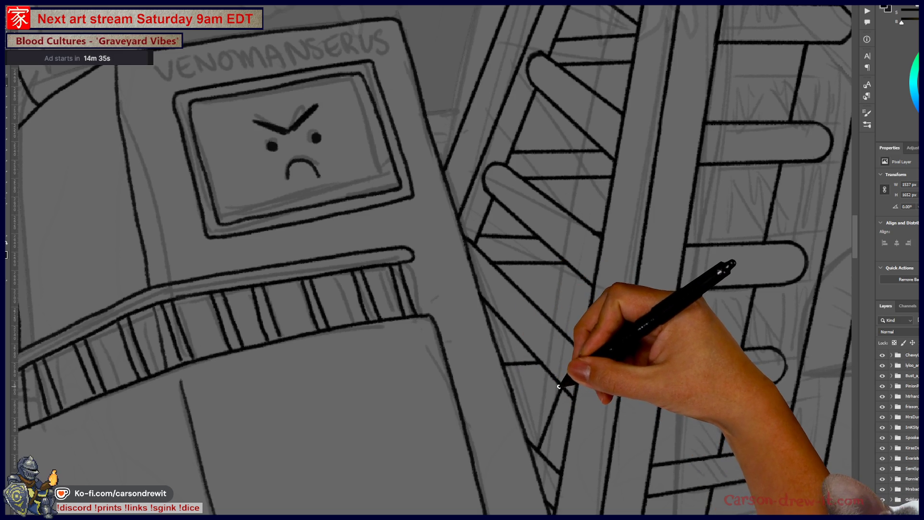
Step: Zoom to the ladder and draw a short black ink stroke across it
scroll(559, 387, down, 2)
scroll(585, 386, down, 2)
mouse_move(588, 385)
mouse_down()
mouse_move(574, 409)
mouse_move(485, 441)
mouse_up()
scroll(496, 410, up, 1)
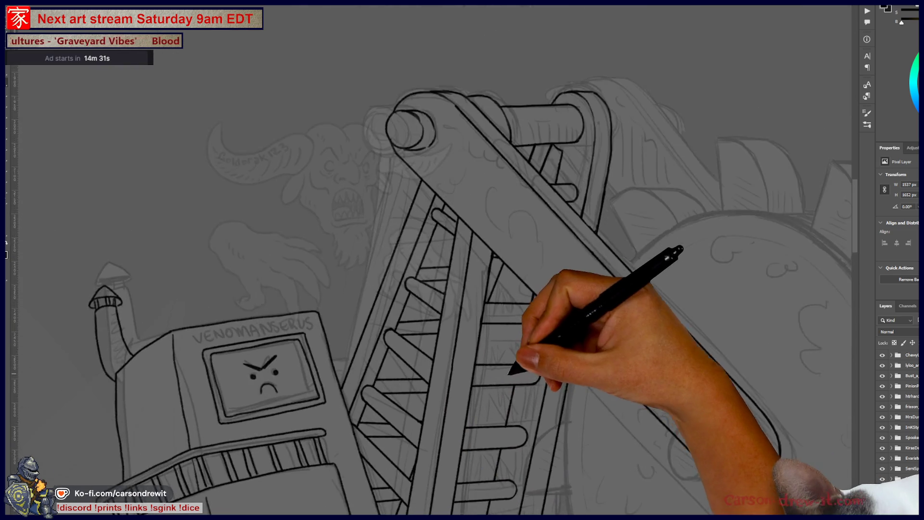
scroll(506, 373, up, 3)
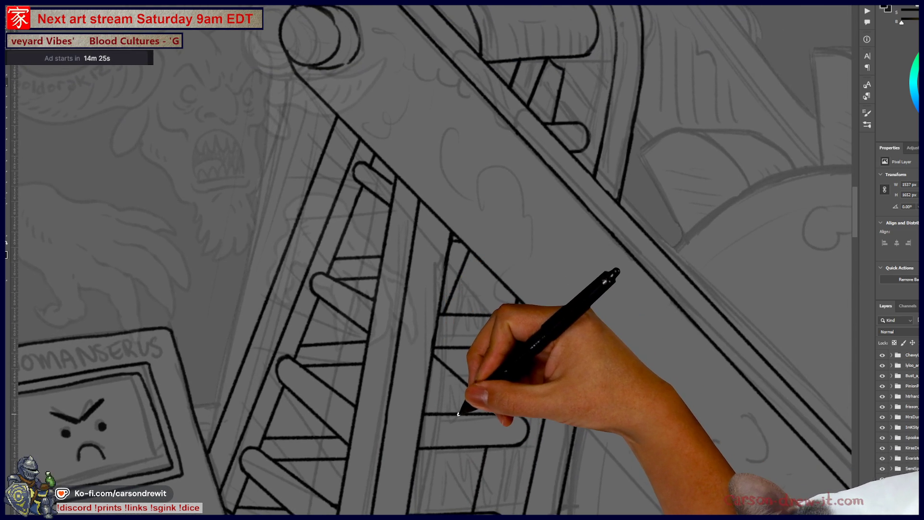
mouse_move(446, 400)
mouse_down()
mouse_move(475, 454)
mouse_move(440, 433)
mouse_up()
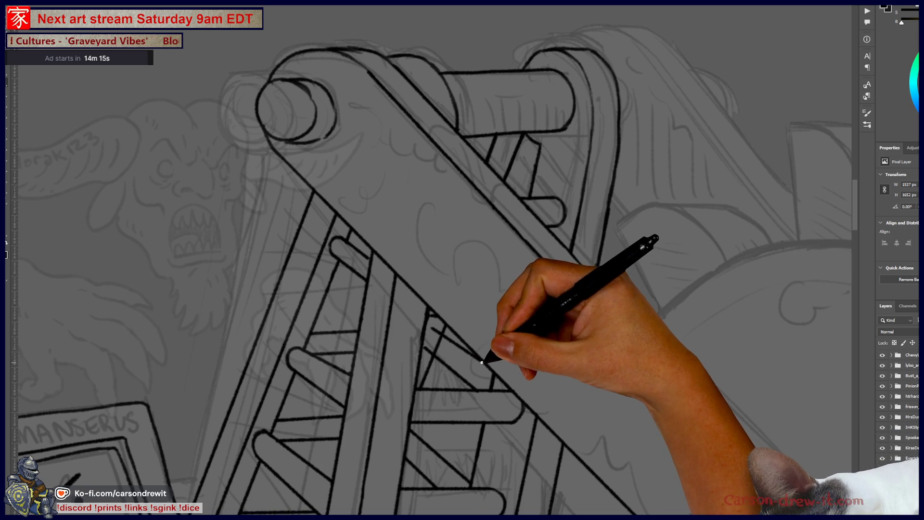
scroll(482, 362, down, 5)
scroll(502, 385, up, 8)
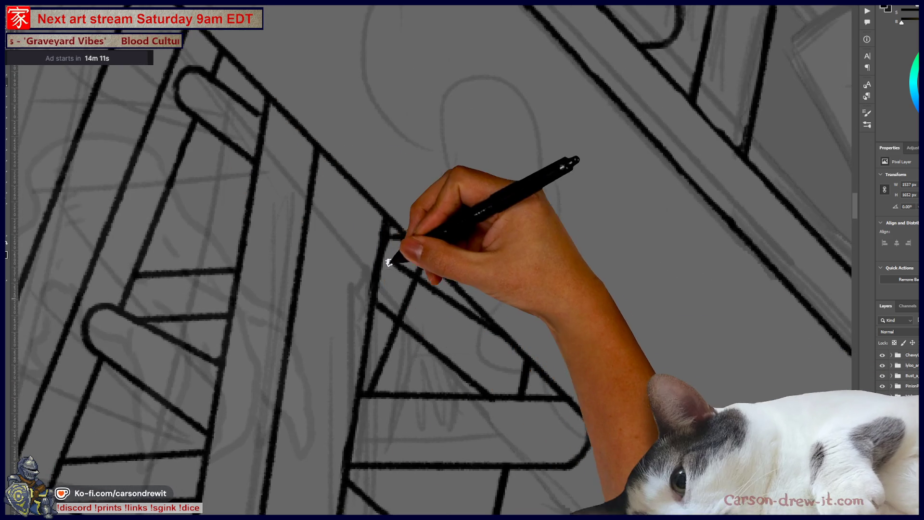
drag(380, 268, 406, 273)
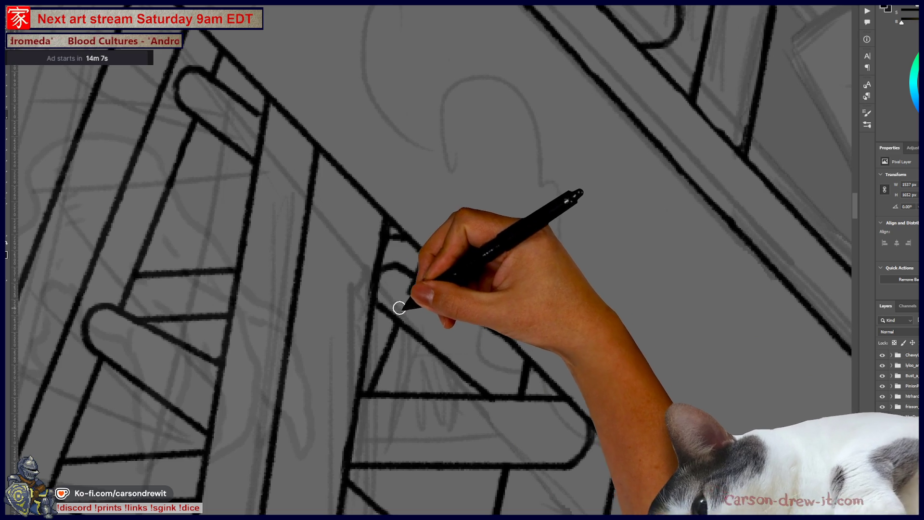
Step: Move the view up along the ladder to centre on its top cylinder
mouse_move(428, 366)
mouse_down()
mouse_move(478, 199)
mouse_move(458, 449)
mouse_move(507, 371)
mouse_move(510, 385)
mouse_up()
scroll(478, 200, down, 3)
drag(592, 286, 598, 274)
mouse_move(423, 331)
mouse_down()
mouse_move(454, 450)
mouse_move(537, 303)
mouse_up()
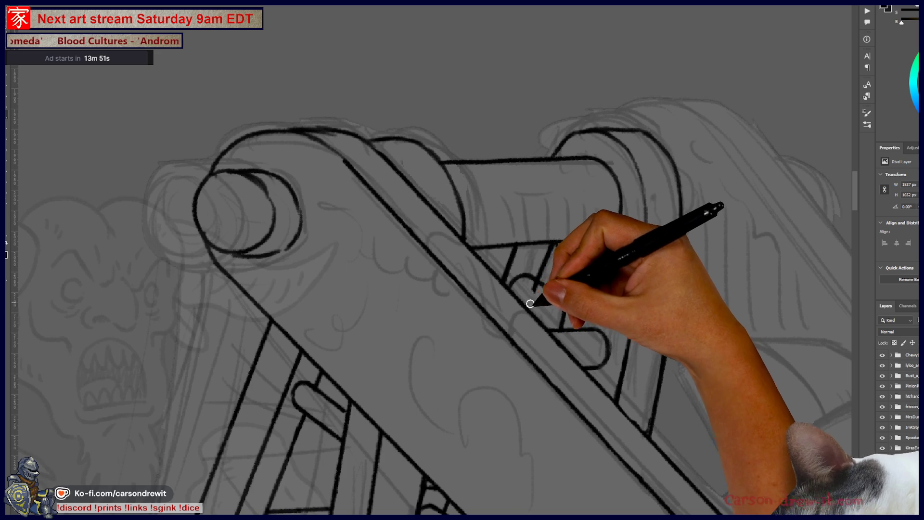
Step: Zoom in on the ladder and ink a diagonal brace down to the rung below
mouse_move(665, 467)
mouse_down()
mouse_move(671, 444)
mouse_move(619, 489)
mouse_move(578, 233)
mouse_move(551, 295)
mouse_up()
mouse_move(534, 329)
mouse_down()
mouse_move(543, 264)
mouse_move(545, 288)
mouse_up()
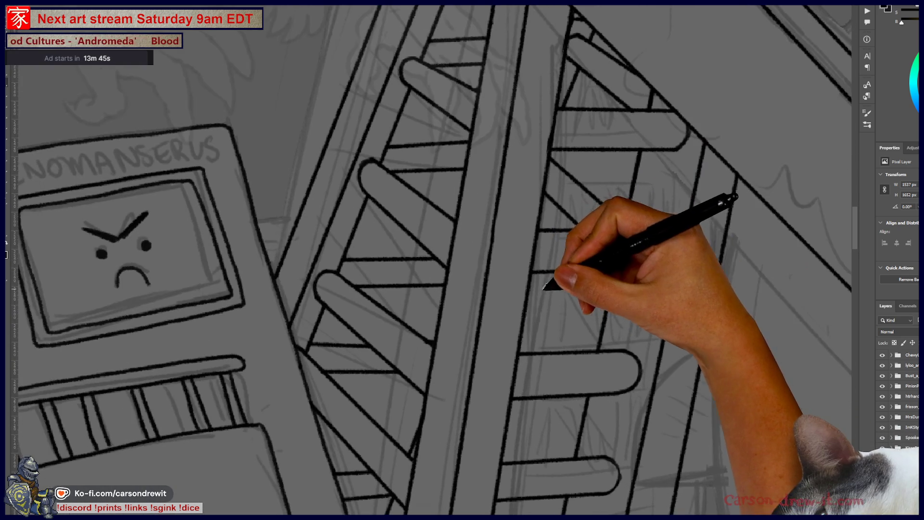
mouse_move(576, 354)
mouse_down()
mouse_move(578, 316)
mouse_move(613, 376)
mouse_move(570, 351)
mouse_up()
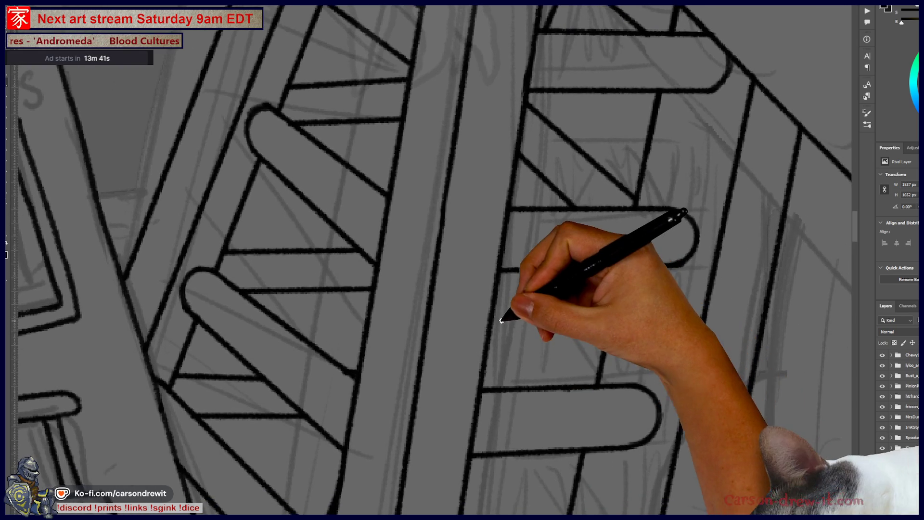
drag(491, 312, 567, 385)
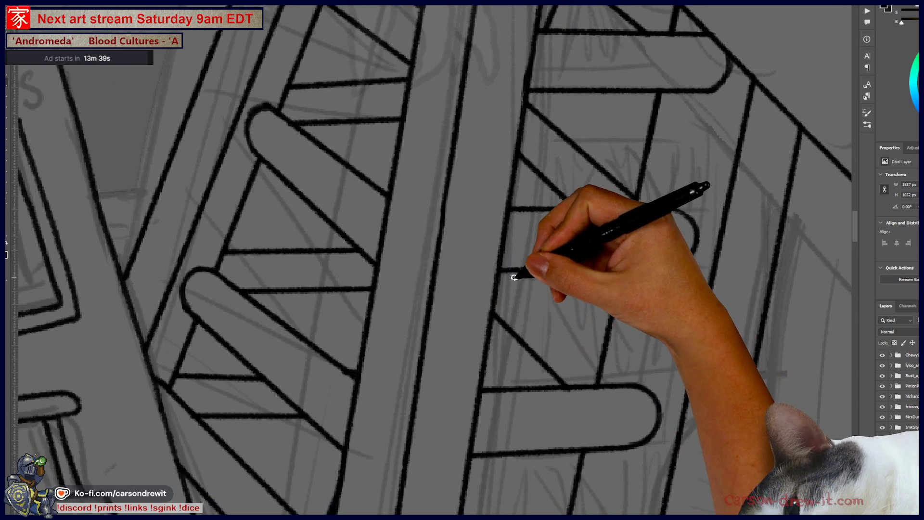
Step: Ink another diagonal brace between the ladder rungs
key(ctrl+minus)
key(ctrl+minus)
key(ctrl+minus)
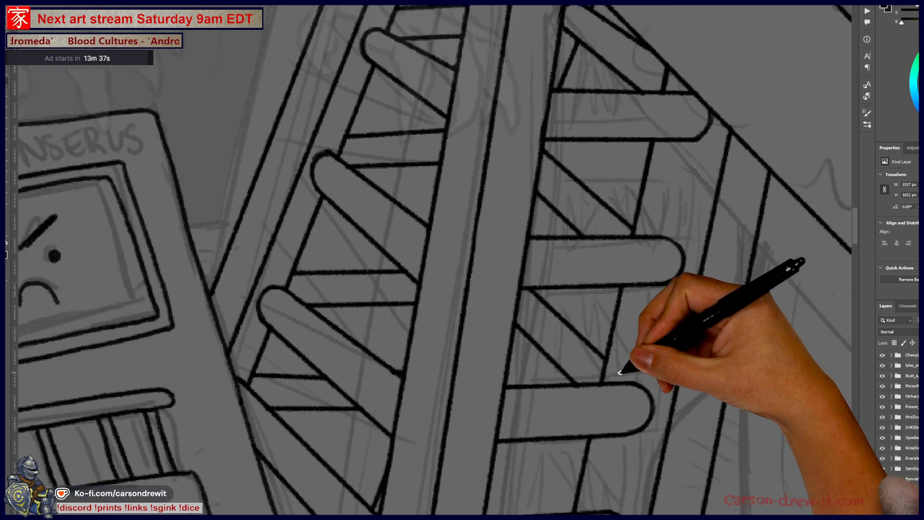
mouse_move(664, 345)
mouse_down()
mouse_move(656, 324)
mouse_move(629, 331)
mouse_up()
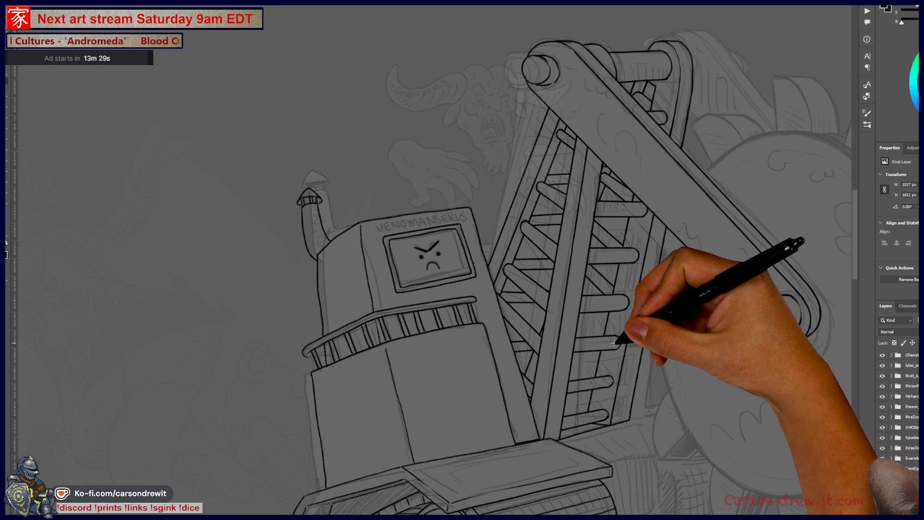
key(ctrl+plus)
key(ctrl+plus)
key(ctrl+plus)
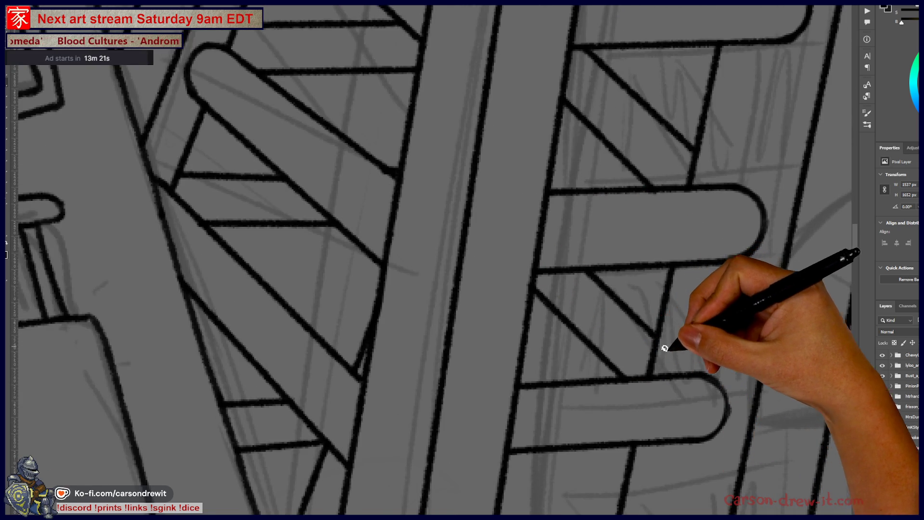
key(ctrl+minus)
key(ctrl+minus)
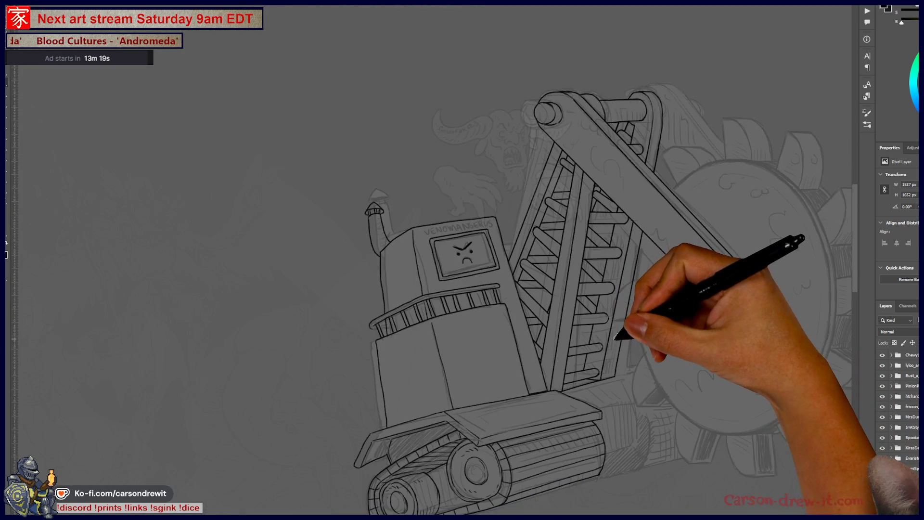
key(ctrl+plus)
key(ctrl+plus)
key(ctrl+plus)
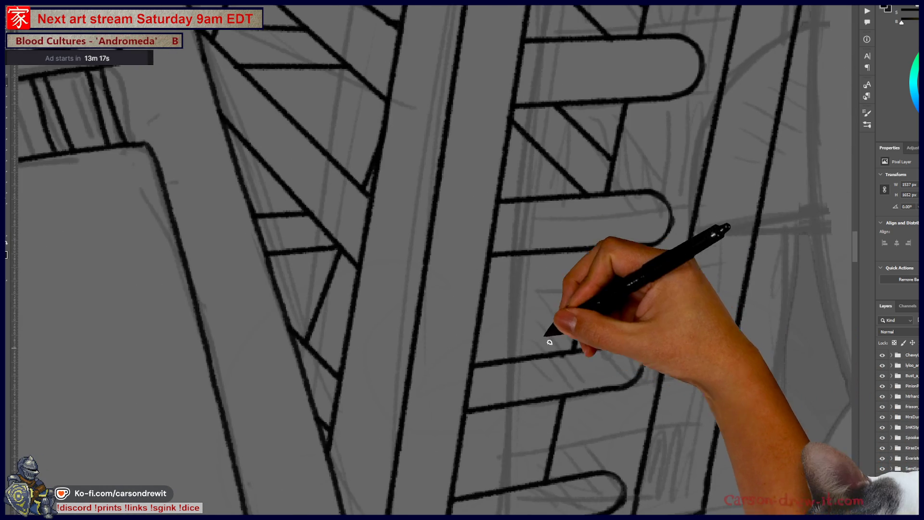
drag(549, 342, 489, 274)
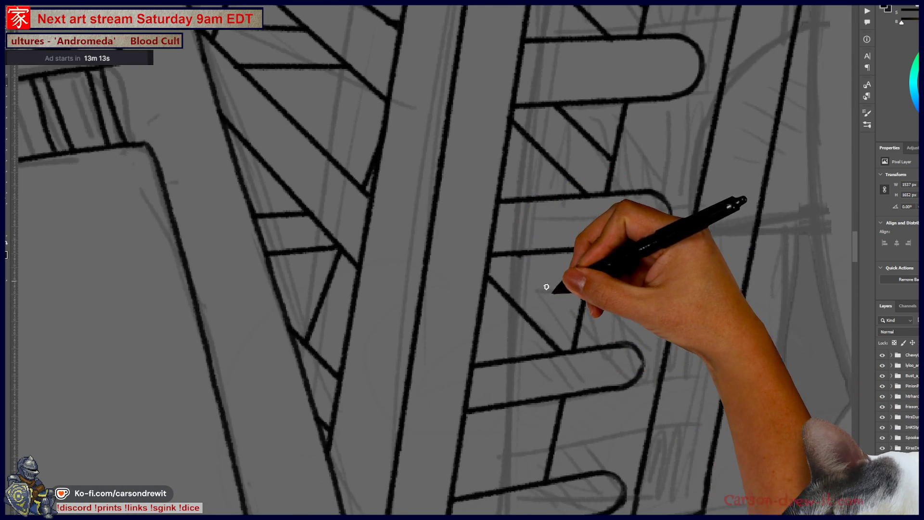
Step: Zoom out to frame the robot, ladder and gear wheel together
key(ctrl+minus)
key(ctrl+minus)
key(ctrl+minus)
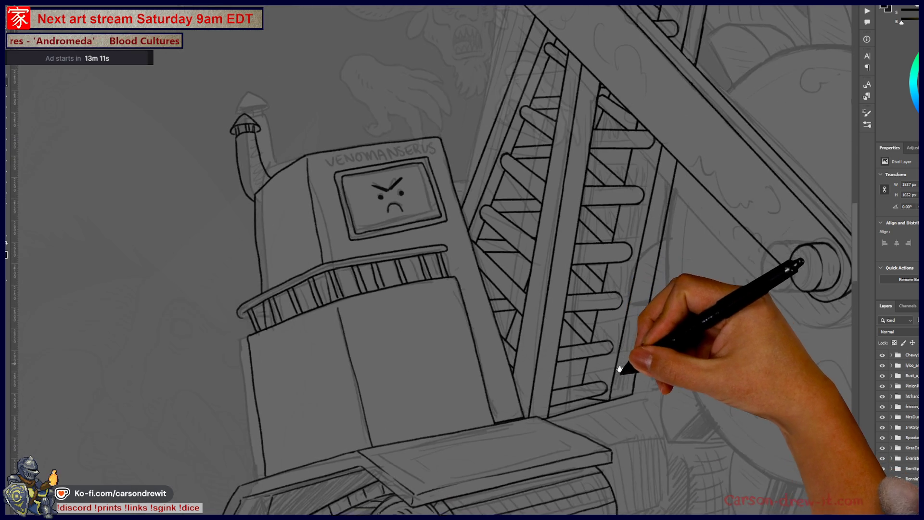
scroll(627, 417, up, 5)
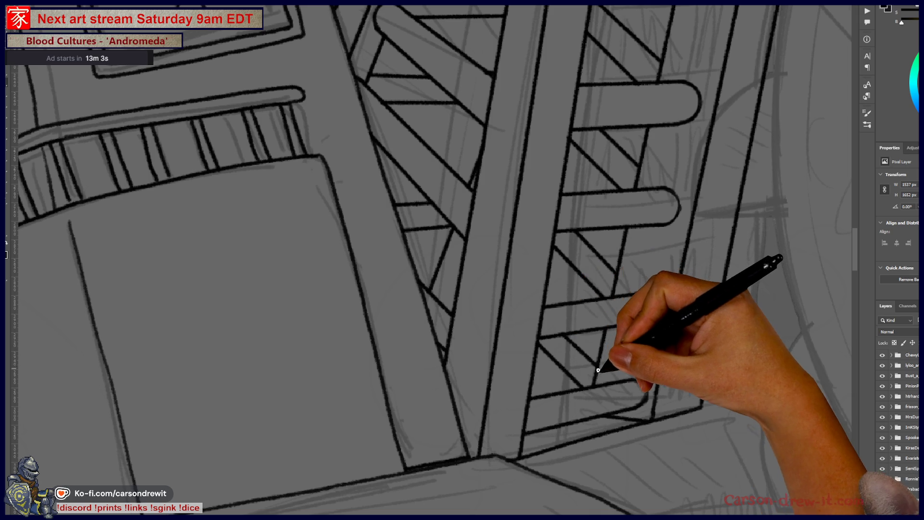
scroll(597, 368, down, 5)
mouse_move(614, 377)
mouse_down()
mouse_move(572, 419)
mouse_move(559, 392)
mouse_move(506, 413)
mouse_move(473, 411)
mouse_move(524, 364)
mouse_up()
scroll(572, 419, down, 3)
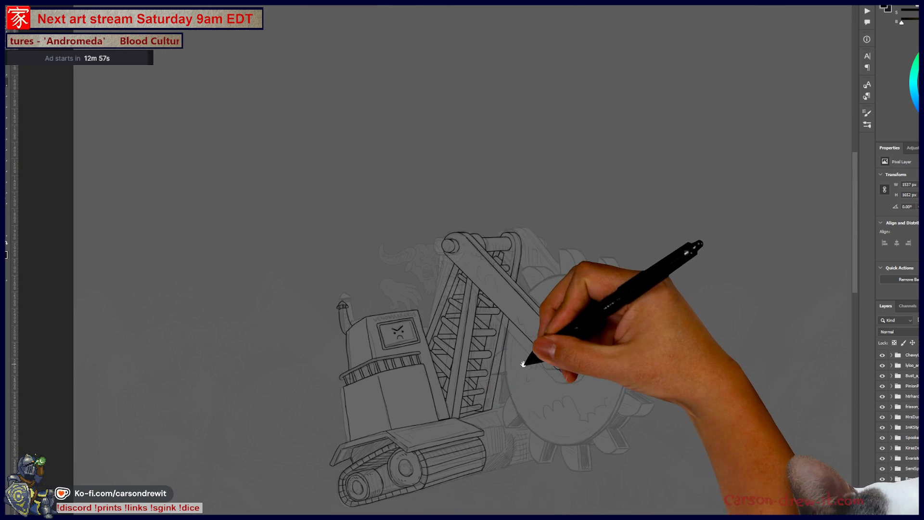
scroll(490, 391, up, 8)
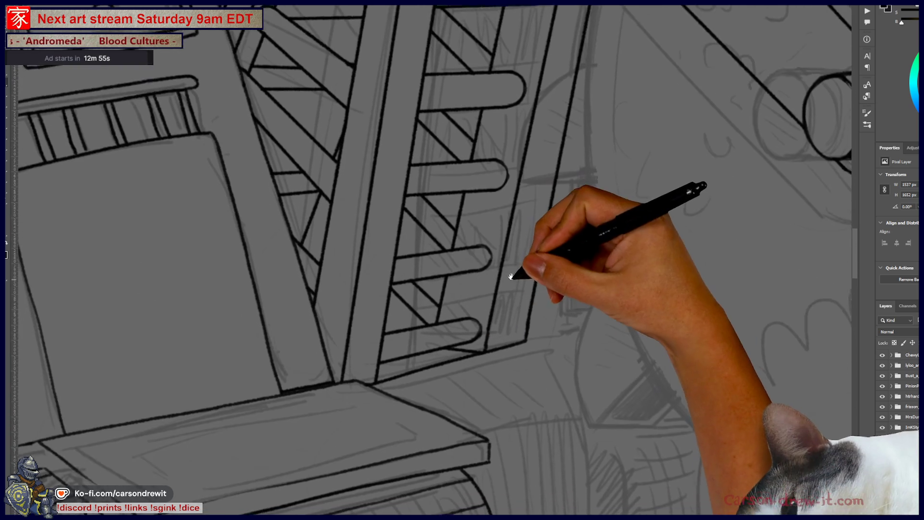
drag(515, 274, 501, 232)
scroll(501, 232, down, 5)
mouse_move(562, 264)
mouse_down()
mouse_move(440, 425)
mouse_move(378, 485)
mouse_up()
Step: Ink a thin curve across the top of the cylinder ring
scroll(424, 378, up, 2)
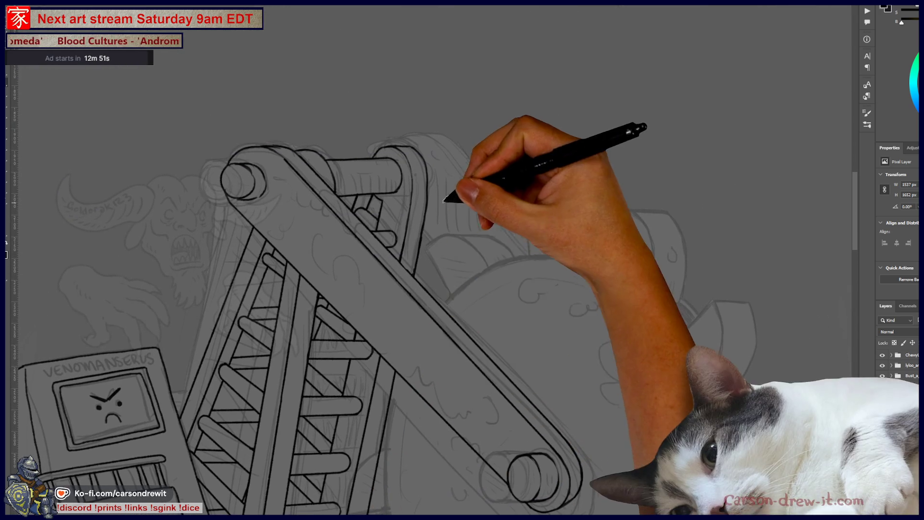
scroll(455, 177, up, 3)
scroll(456, 177, up, 3)
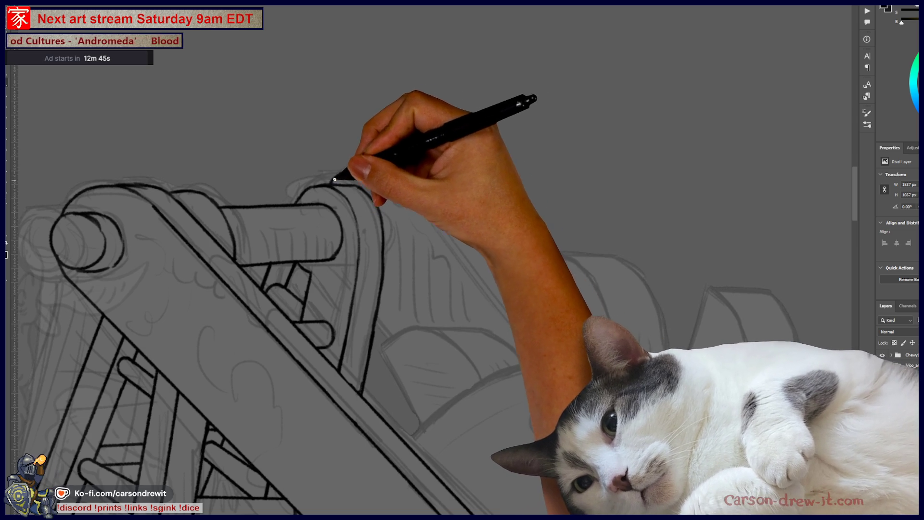
drag(336, 177, 364, 173)
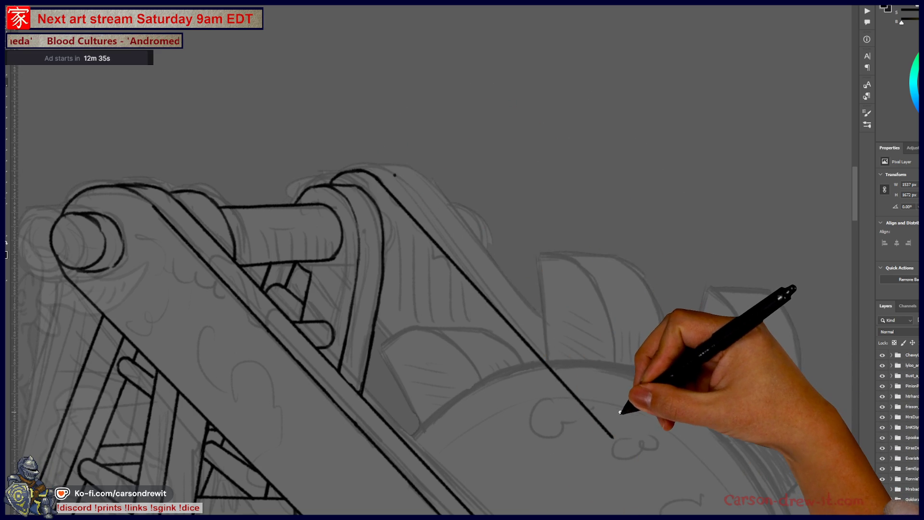
Step: Extend the top arc with a long diagonal line along the boom
scroll(622, 431, down, 5)
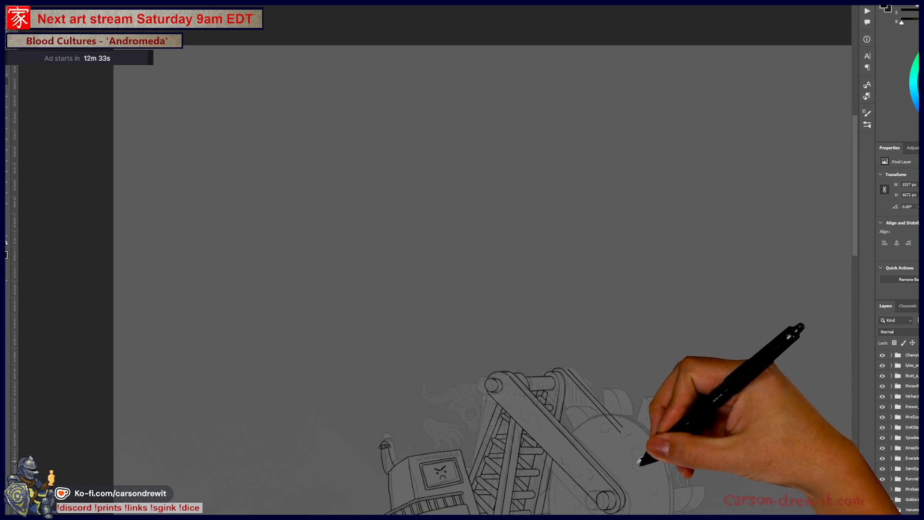
scroll(619, 413, up, 5)
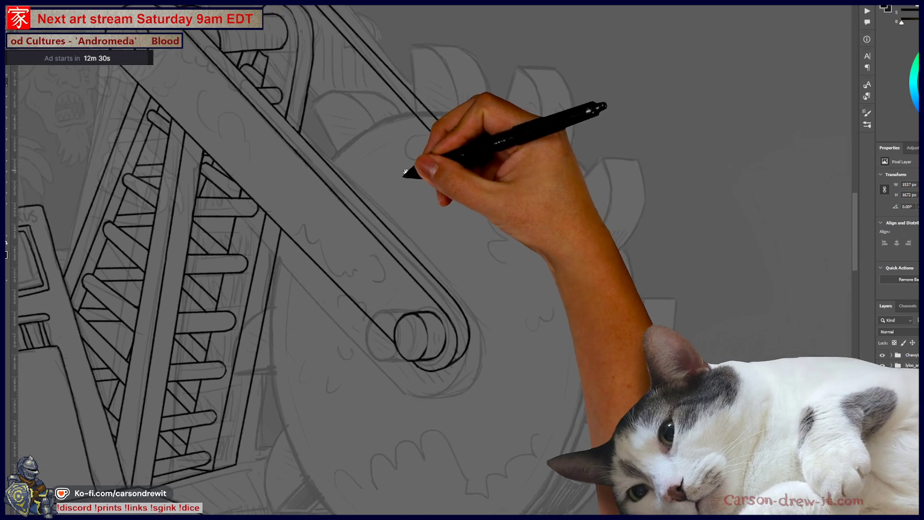
drag(406, 171, 347, 235)
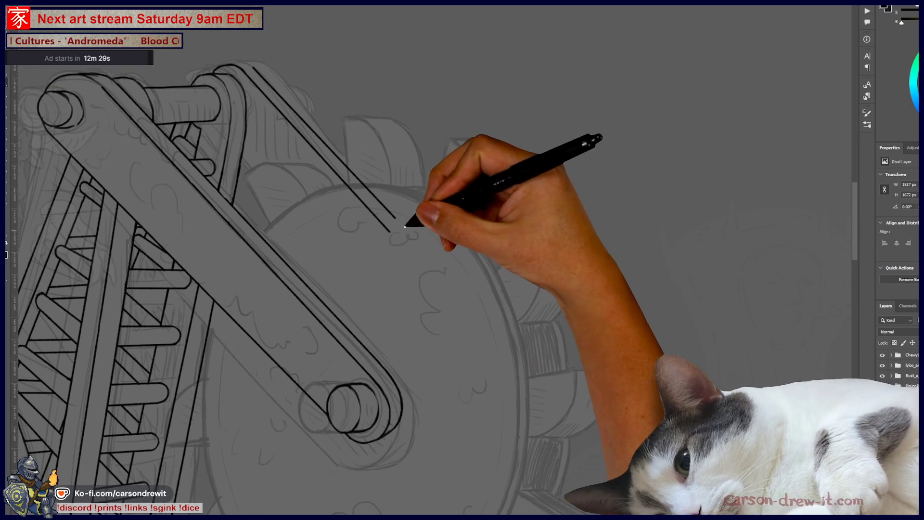
drag(371, 207, 515, 289)
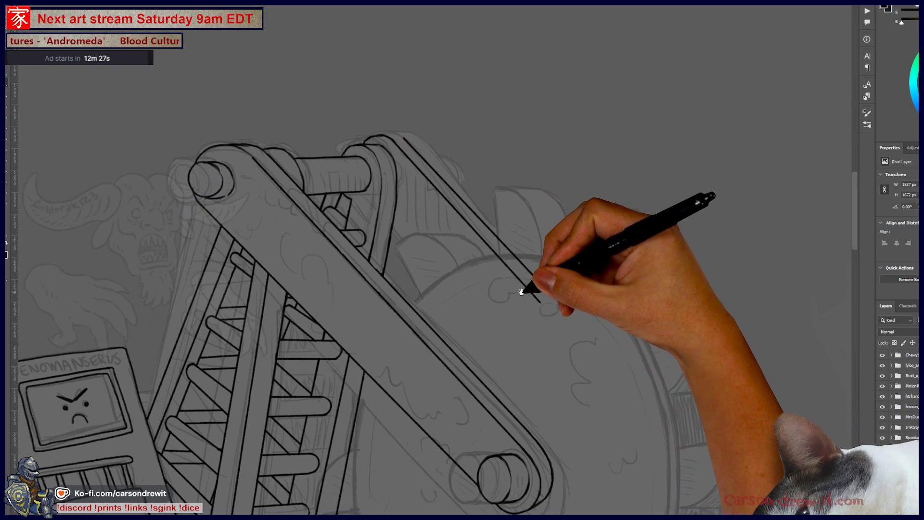
drag(448, 244, 476, 313)
scroll(480, 316, down, 2)
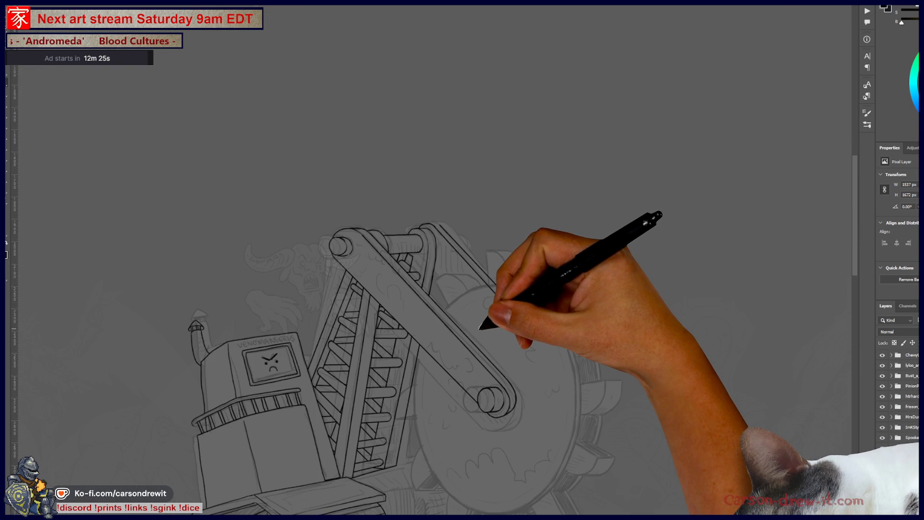
scroll(480, 329, up, 6)
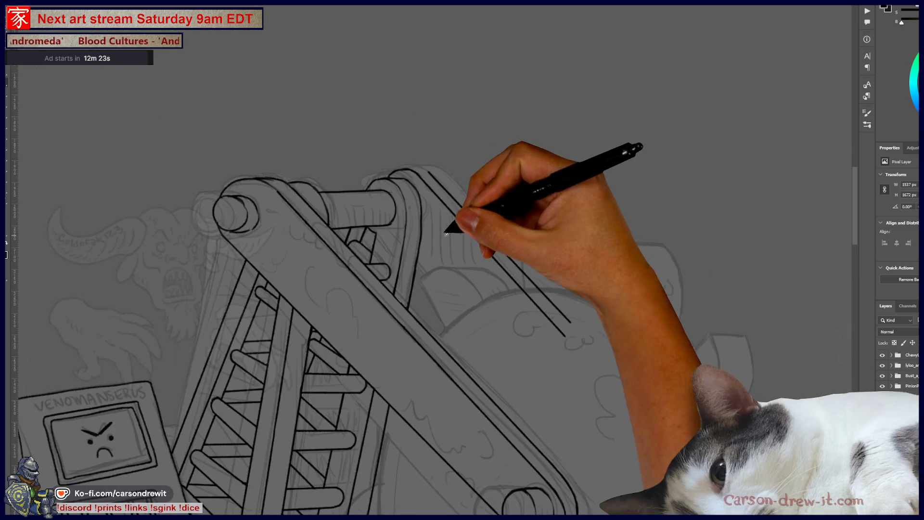
mouse_move(344, 115)
mouse_down()
mouse_move(330, 79)
mouse_move(423, 85)
mouse_up()
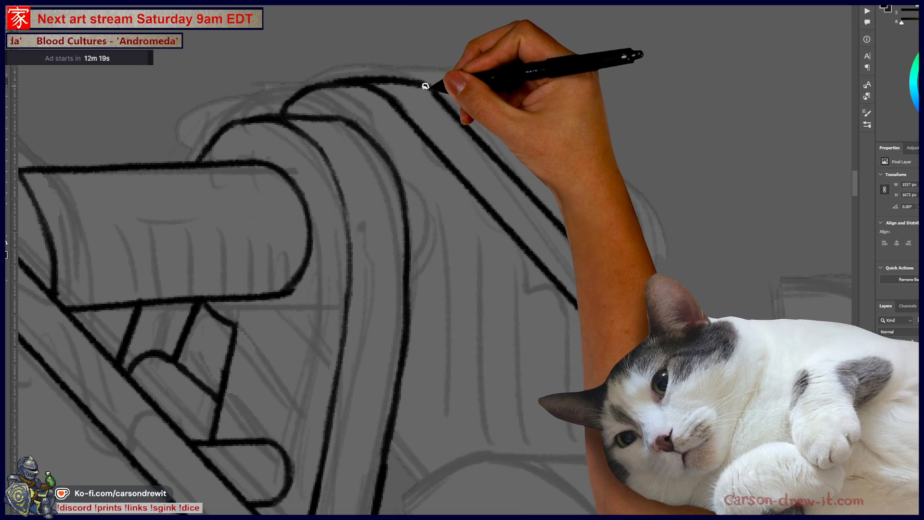
Step: Ink the boom arm's second parallel edge by its top cylinders, then zoom out
scroll(493, 91, down, 5)
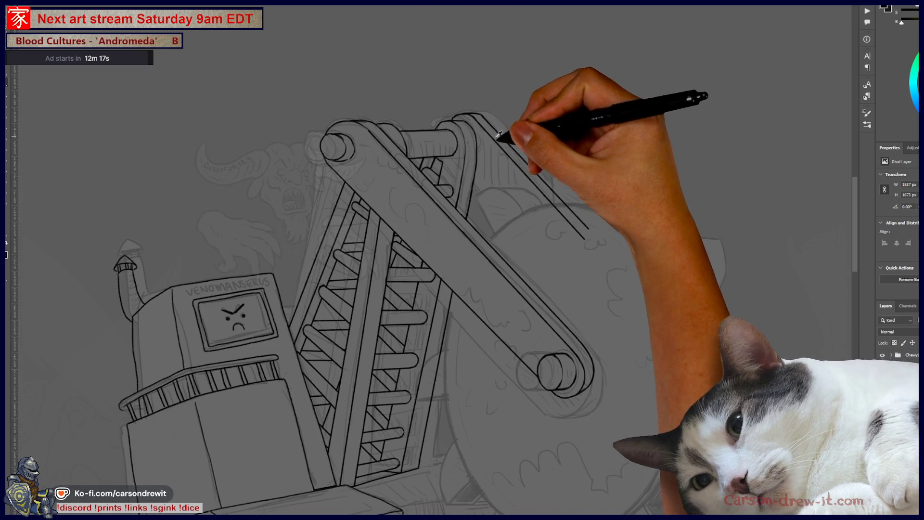
drag(489, 186, 430, 177)
scroll(433, 92, up, 5)
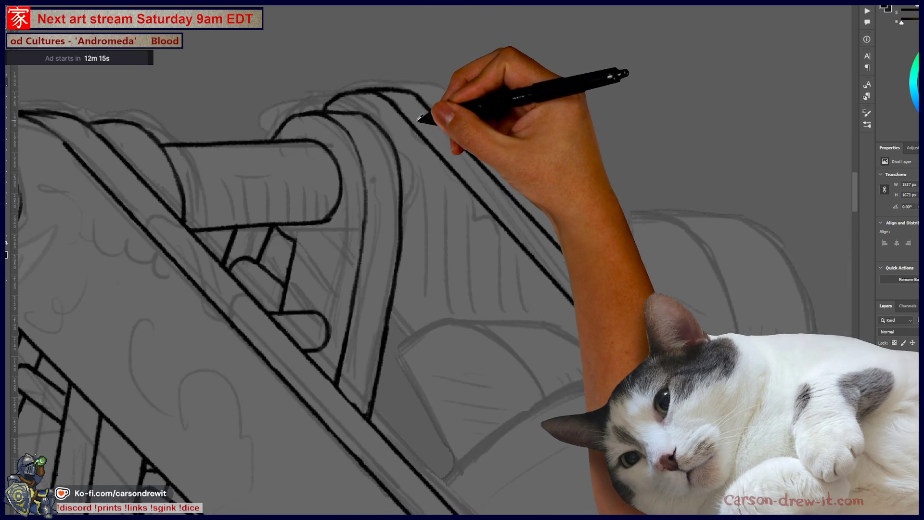
drag(382, 206, 559, 254)
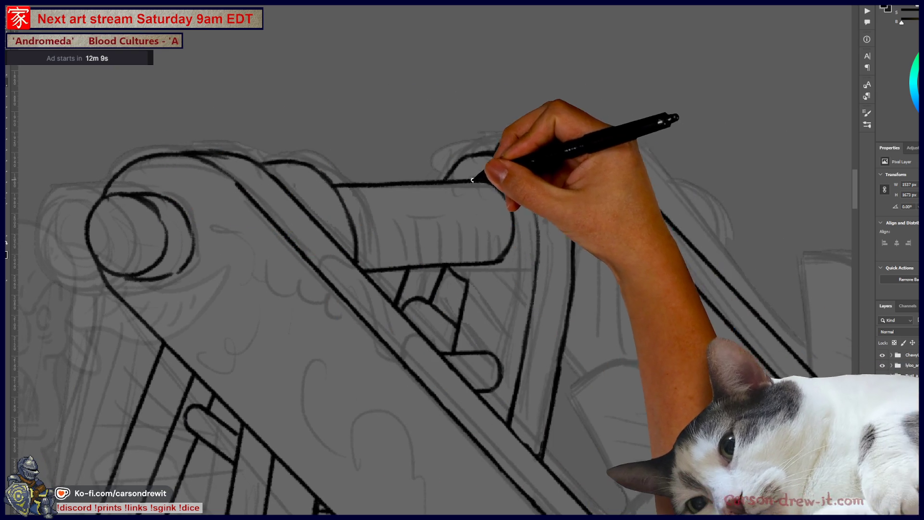
drag(626, 174, 768, 325)
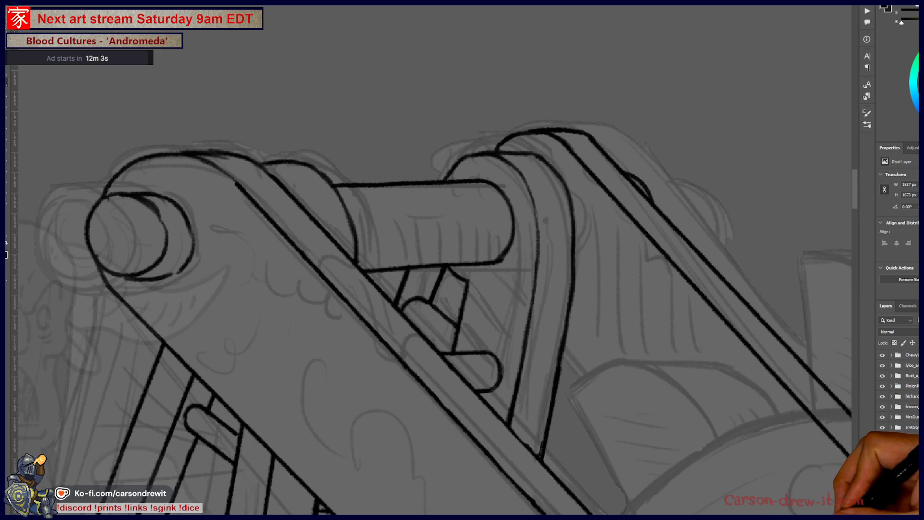
scroll(711, 448, down, 3)
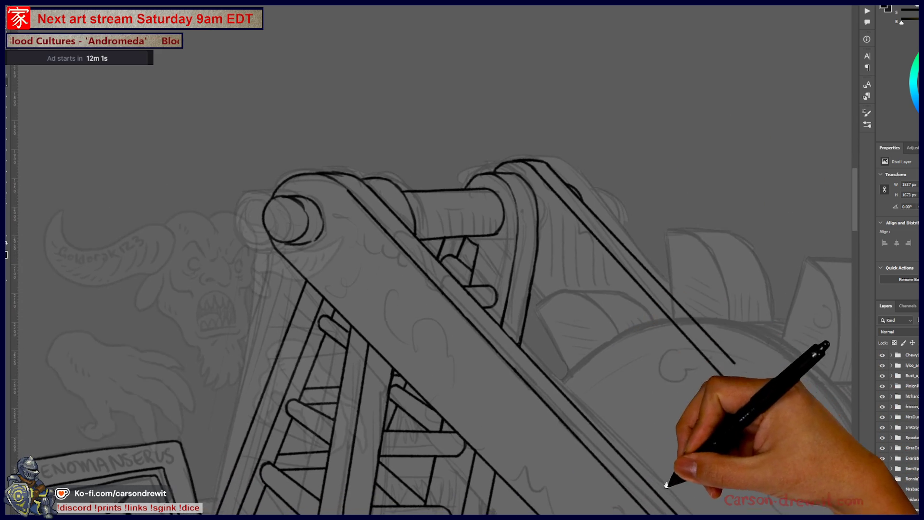
drag(663, 477, 567, 334)
scroll(584, 367, down, 2)
scroll(587, 376, down, 1)
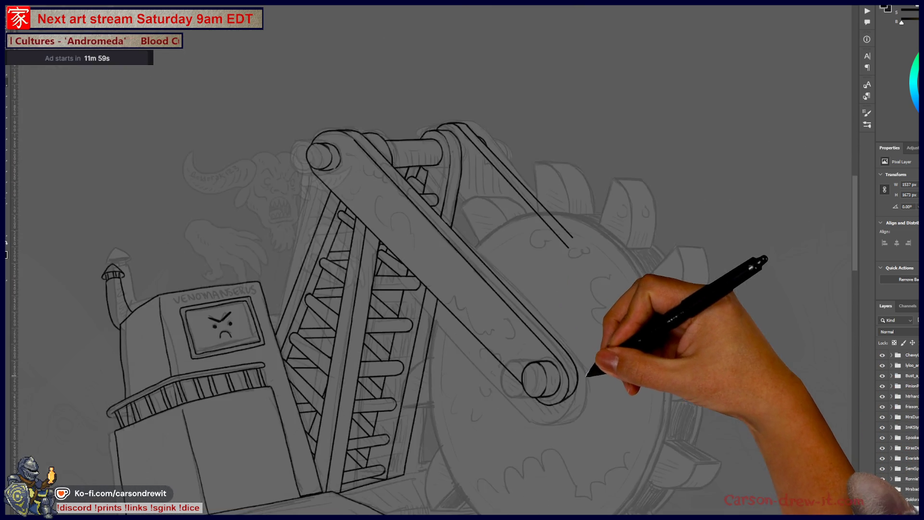
scroll(587, 370, down, 4)
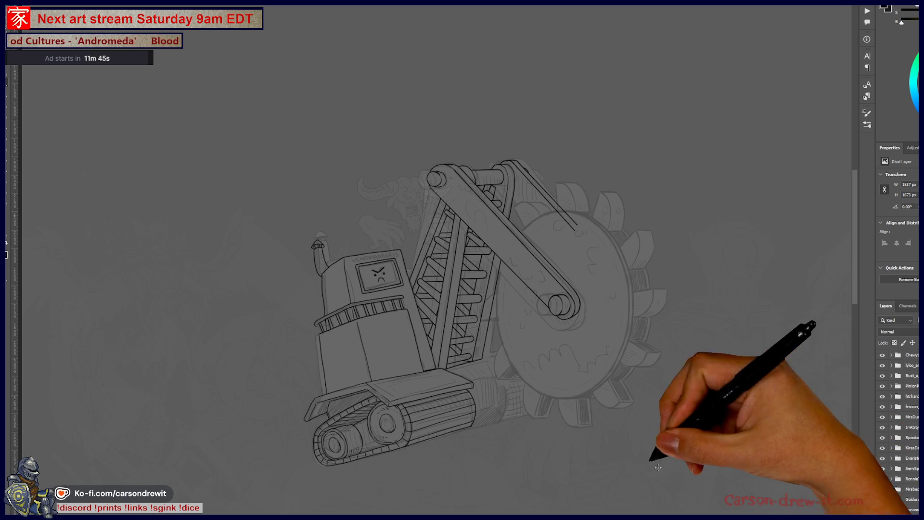
Step: Ink the rounded curve wrapping the bottom roller at the boom arm's lower end
scroll(510, 280, up, 3)
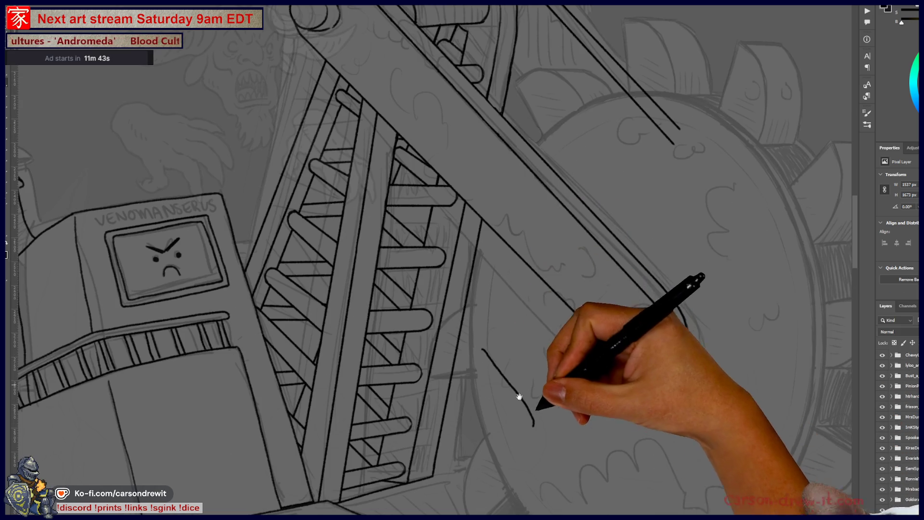
scroll(506, 371, down, 3)
scroll(509, 375, up, 3)
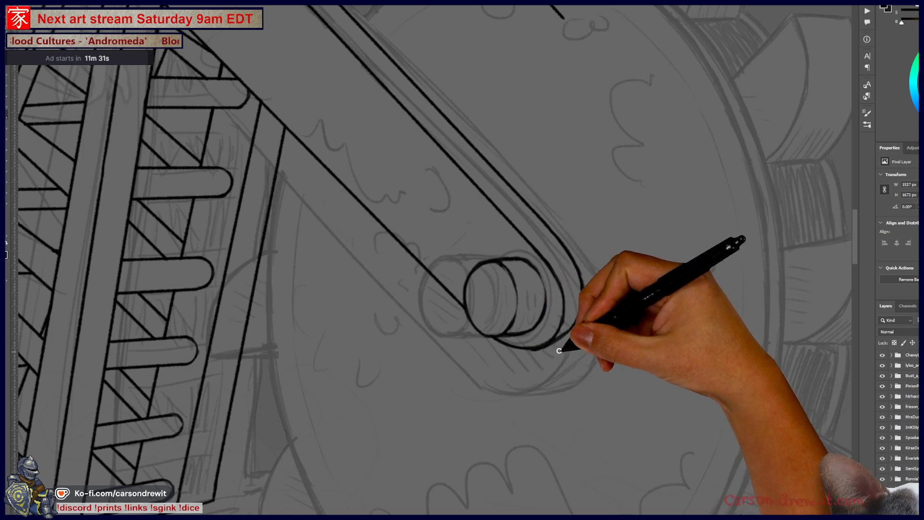
drag(594, 266, 584, 368)
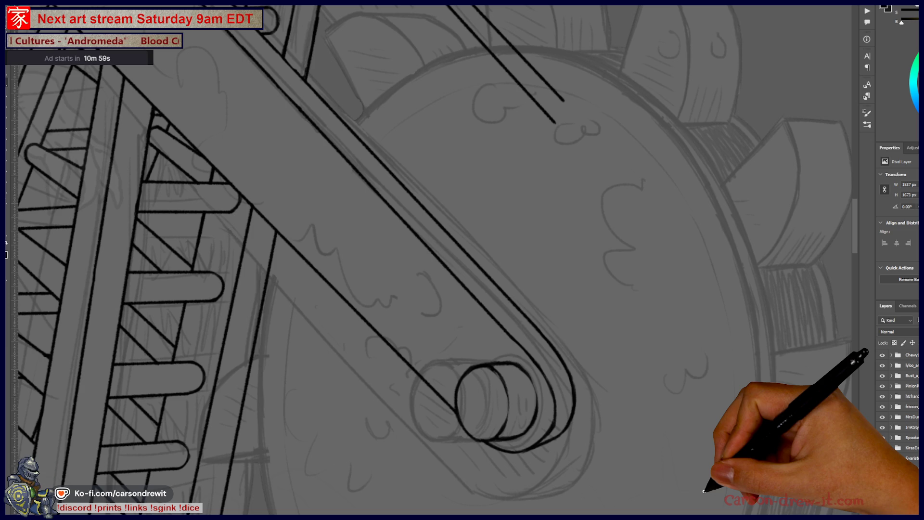
scroll(658, 466, down, 5)
scroll(553, 340, up, 3)
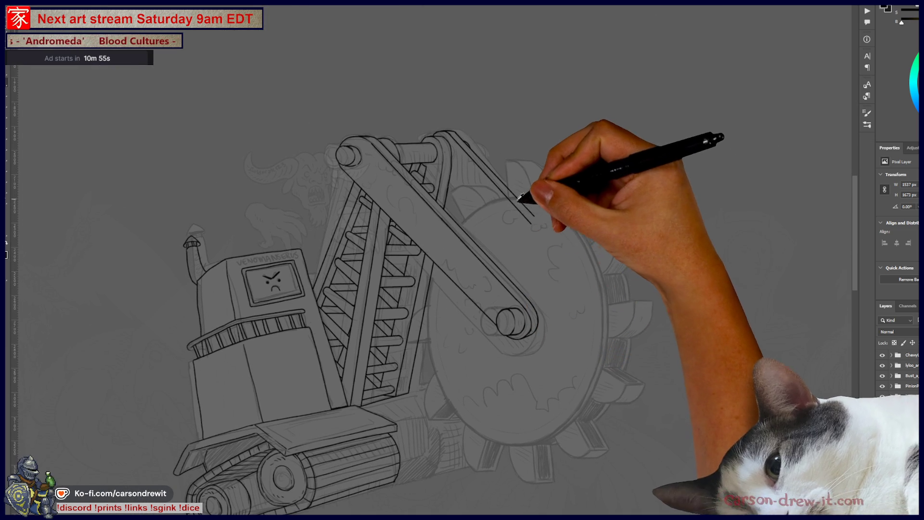
scroll(533, 392, up, 4)
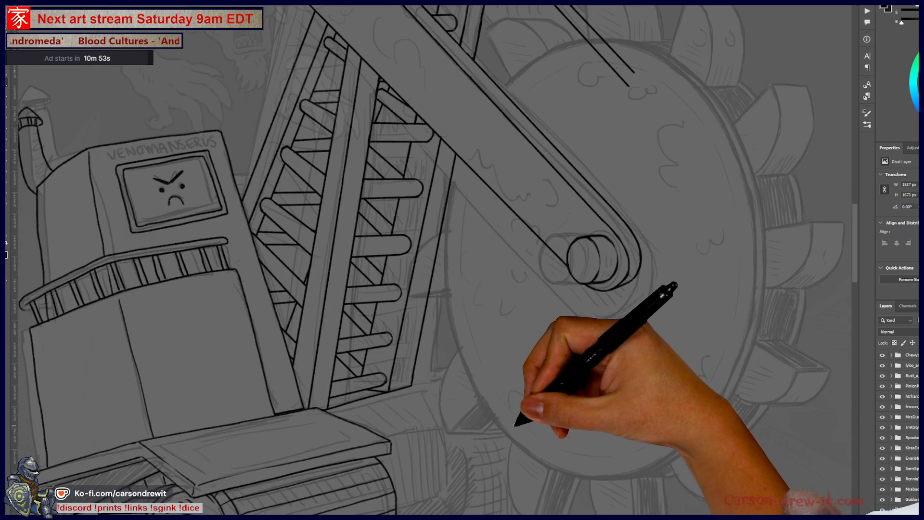
Step: Pan and zoom along the ladder boom to reach the wheel rim beside the arm
drag(574, 387, 593, 371)
mouse_move(479, 406)
mouse_down()
mouse_move(592, 368)
mouse_move(505, 367)
mouse_move(459, 449)
mouse_up()
scroll(577, 378, down, 2)
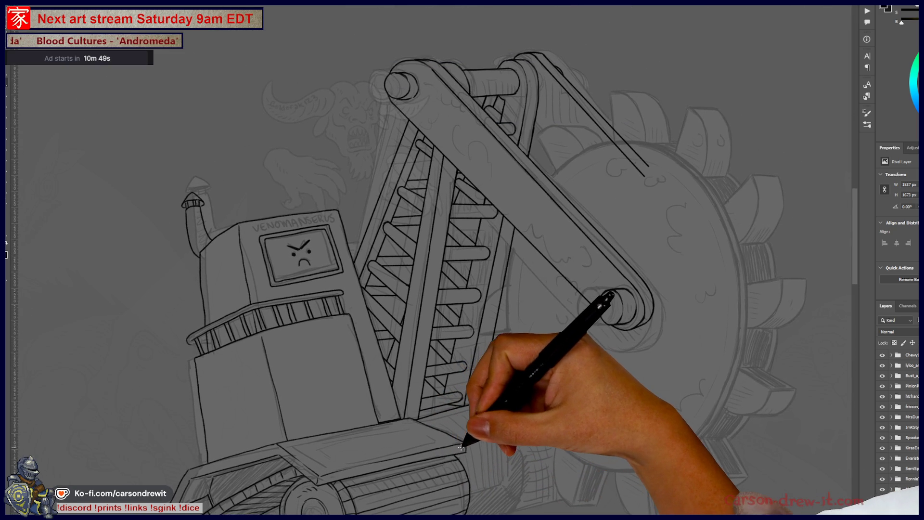
scroll(463, 443, down, 3)
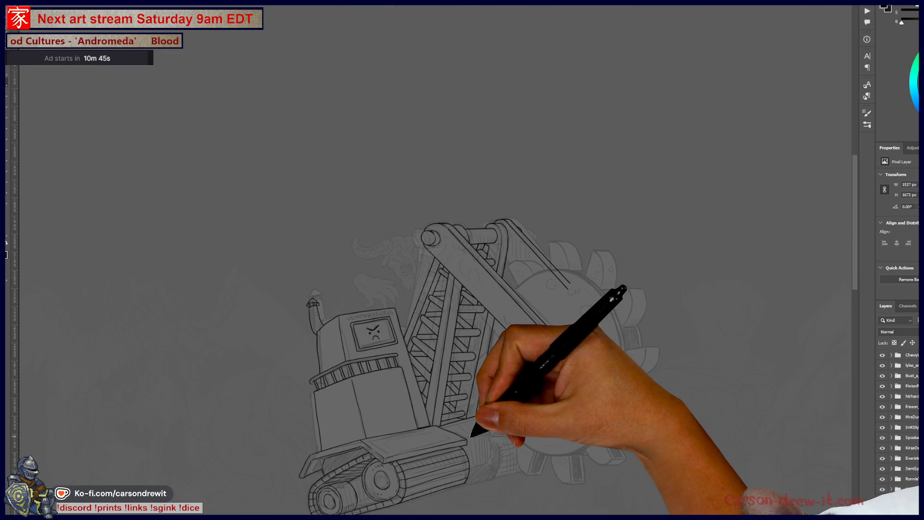
scroll(476, 322, up, 5)
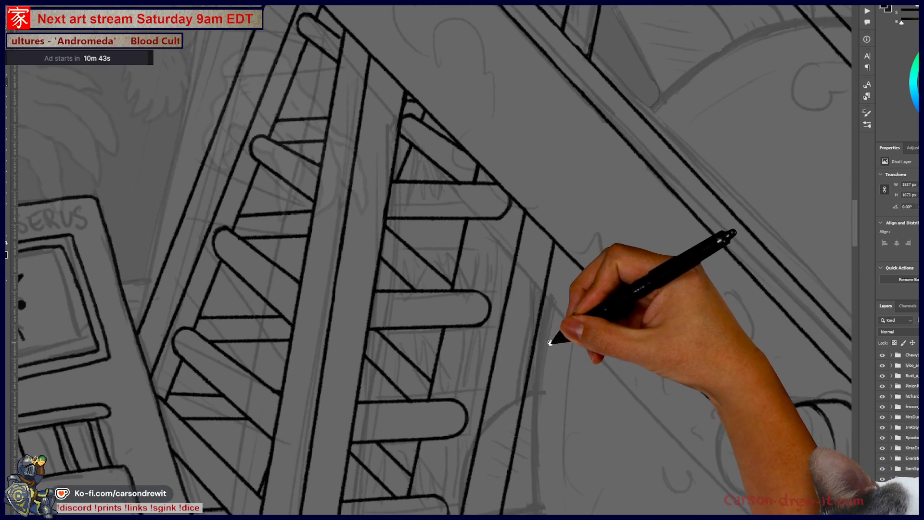
mouse_move(551, 342)
mouse_down()
mouse_move(475, 232)
mouse_move(466, 291)
mouse_up()
drag(523, 354, 505, 351)
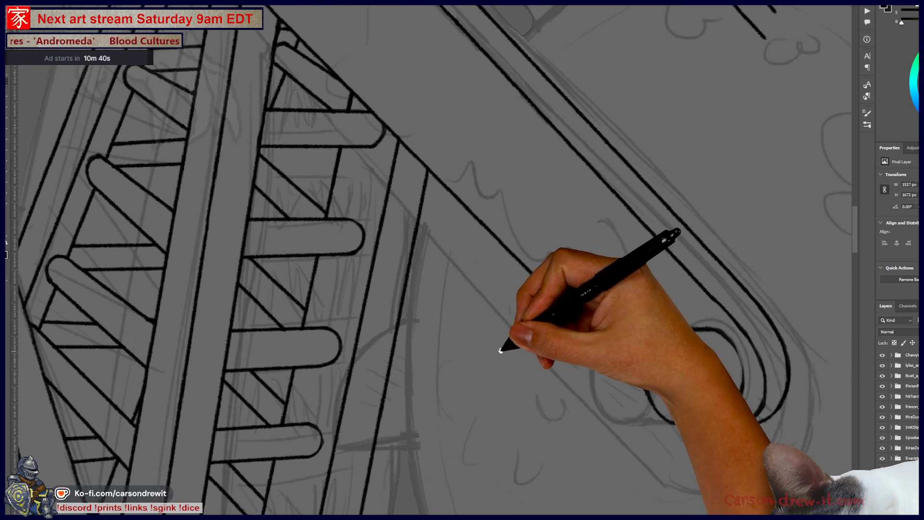
scroll(501, 346, down, 2)
scroll(432, 277, up, 1)
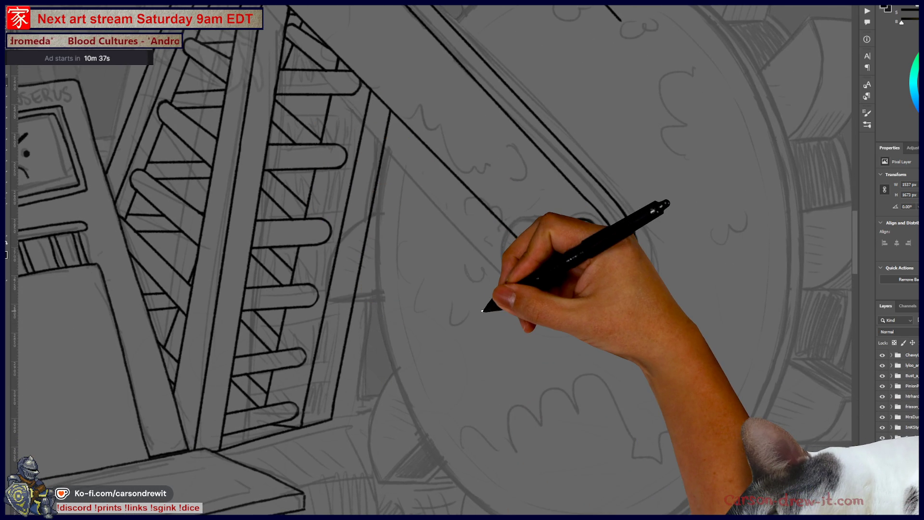
scroll(404, 289, up, 2)
scroll(396, 289, up, 3)
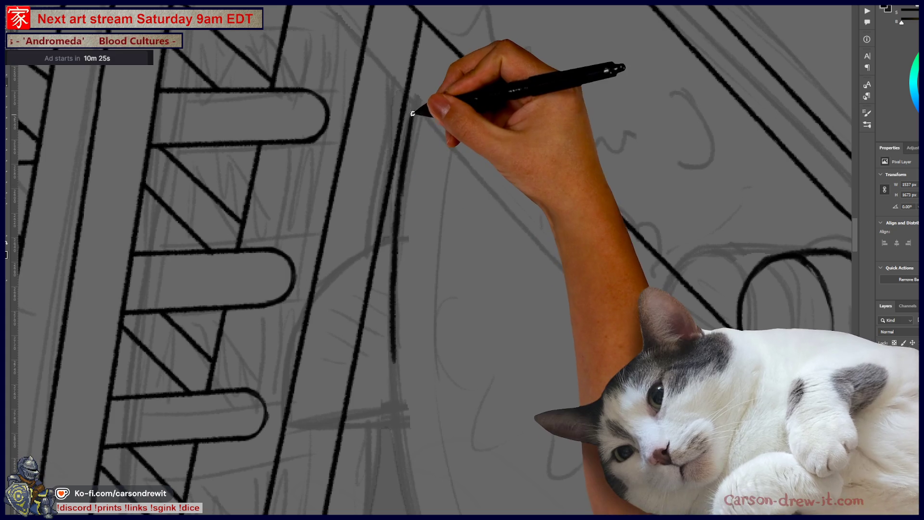
drag(458, 95, 377, 295)
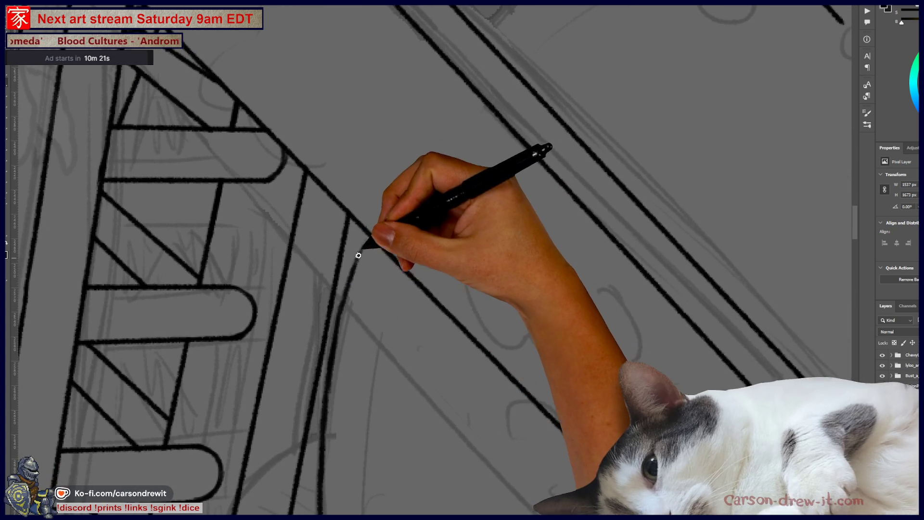
drag(396, 215, 330, 324)
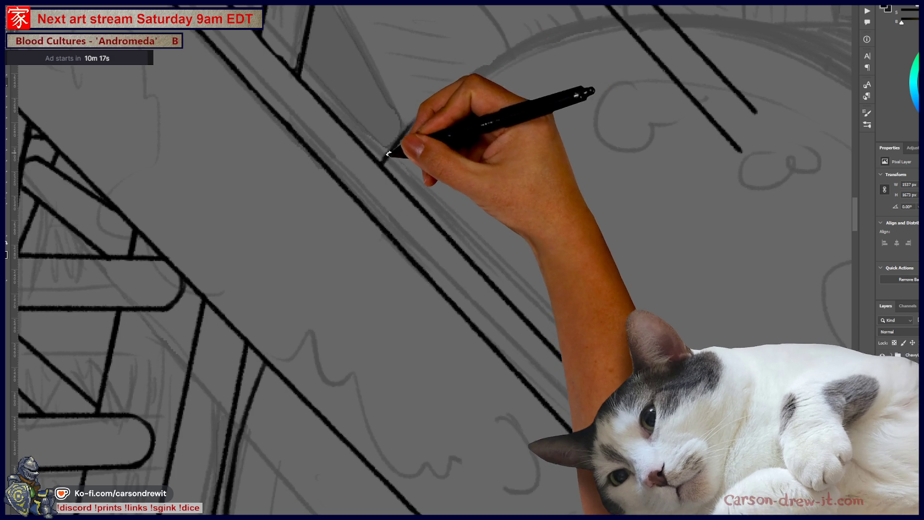
Step: Ink a curved arc of the toothed wheel's rim beside the ladder's outer rail
drag(393, 150, 505, 57)
drag(427, 113, 595, 30)
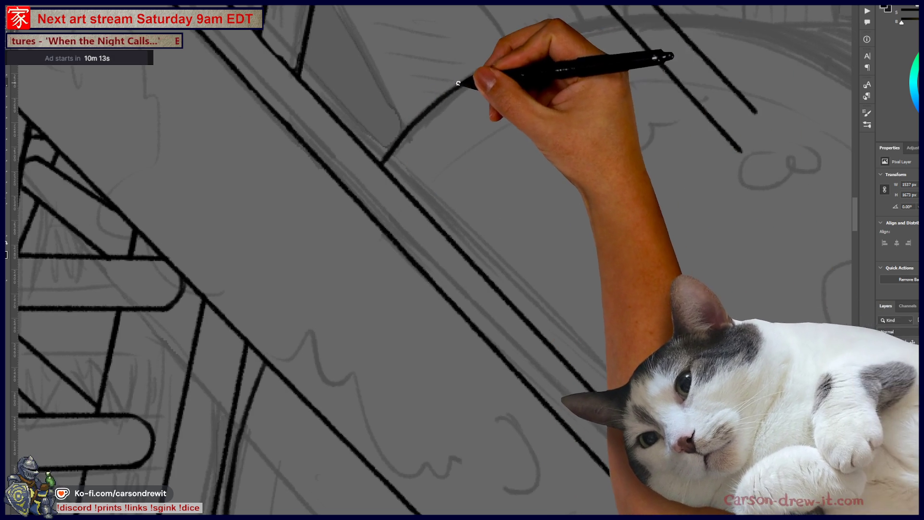
scroll(553, 194, down, 5)
scroll(599, 234, up, 2)
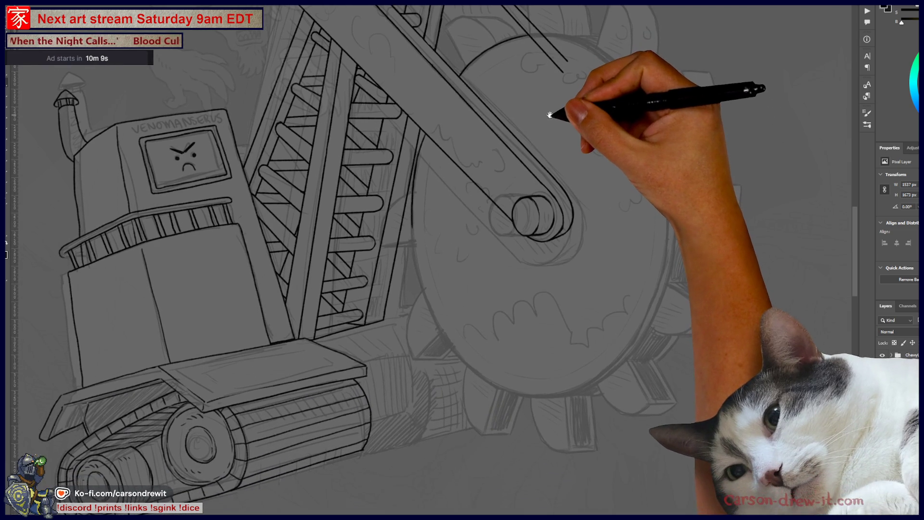
scroll(561, 159, down, 2)
scroll(541, 190, up, 4)
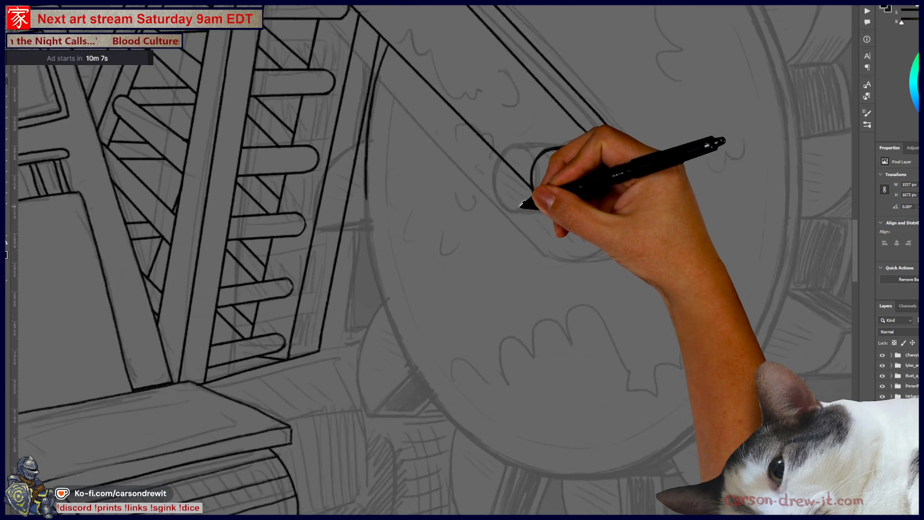
scroll(519, 206, up, 3)
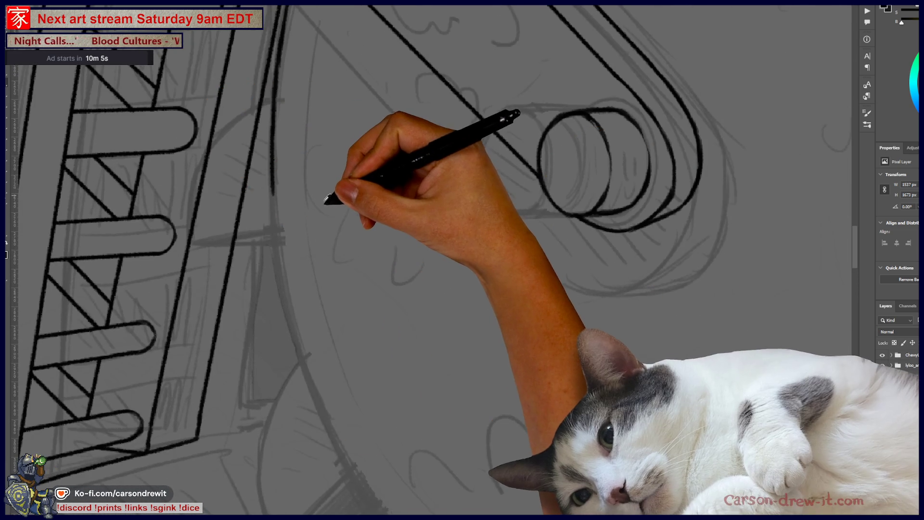
scroll(323, 198, down, 2)
scroll(414, 361, up, 3)
Step: Ink the wheel's edge down behind the ladder, undoing and redrawing the stroke
drag(419, 370, 436, 485)
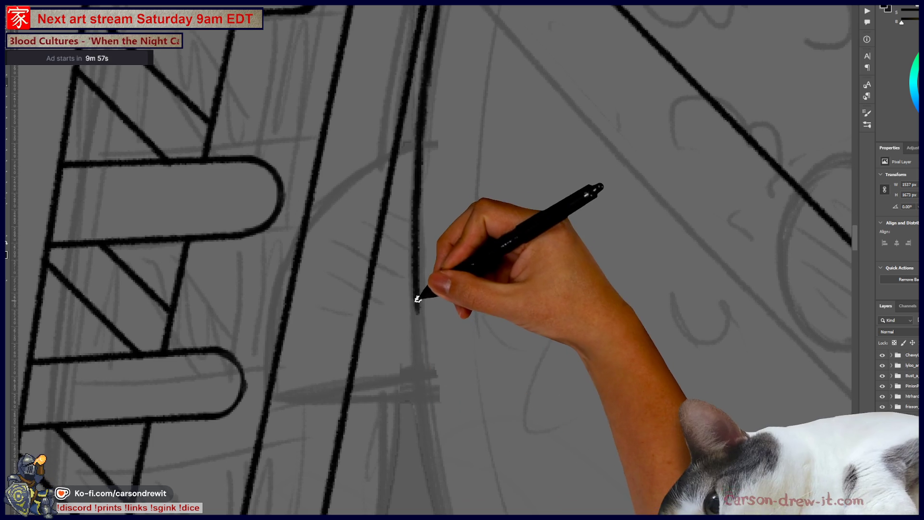
key(ctrl+z)
drag(420, 380, 436, 439)
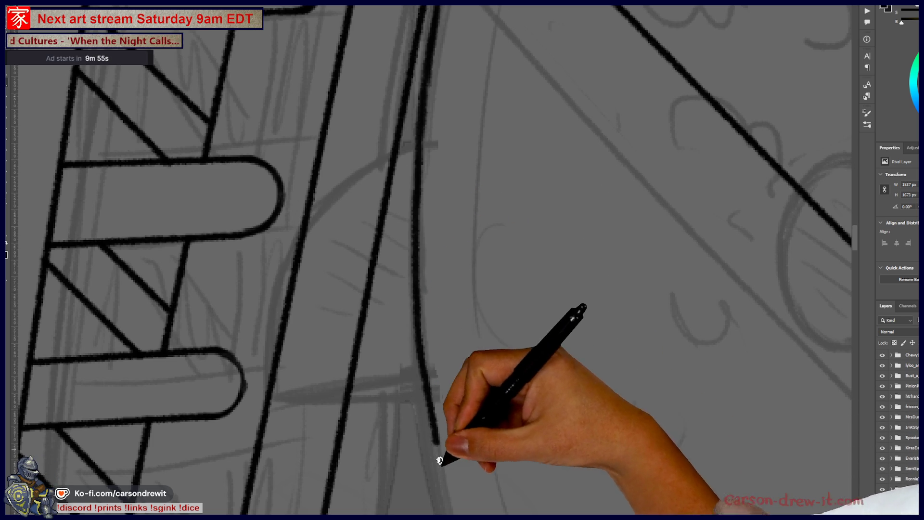
key(ctrl+z)
drag(417, 333, 444, 484)
key(ctrl+z)
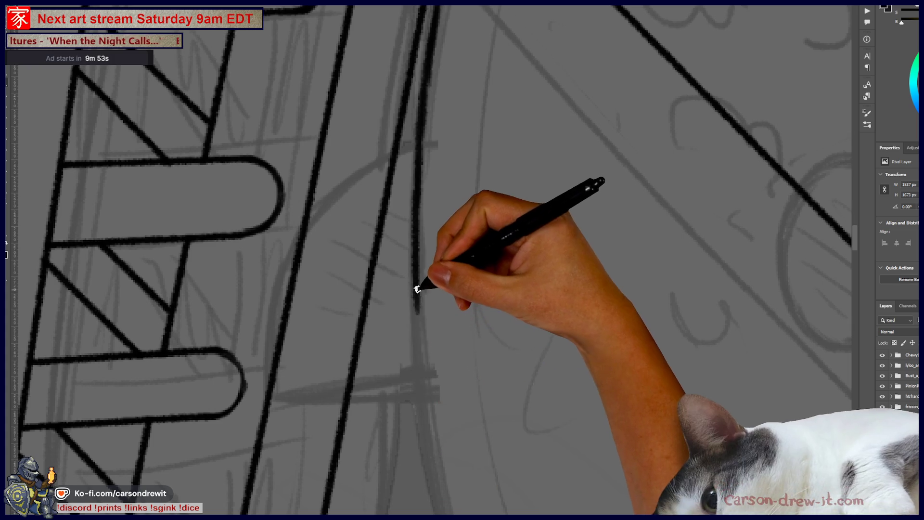
key(ctrl+z)
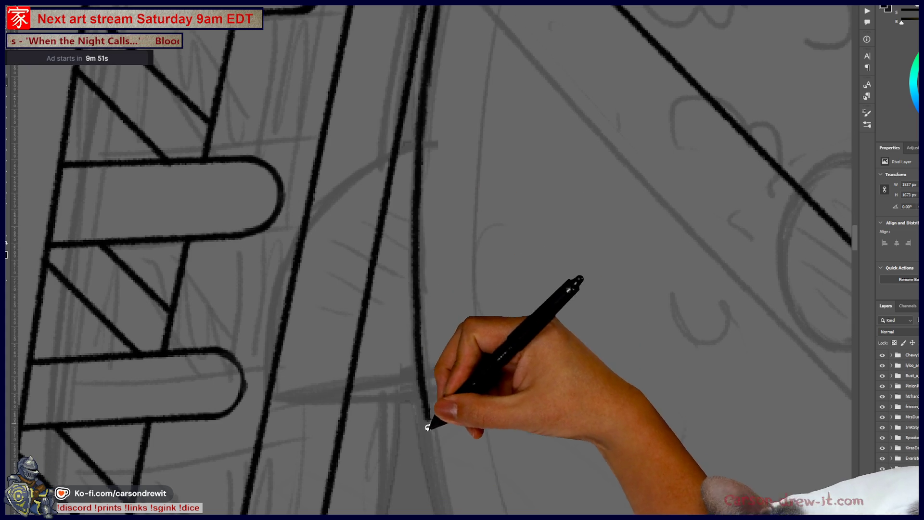
Step: Continue the edge line around the wheel's lower curve, rotating the view to follow it
mouse_move(440, 458)
mouse_down()
mouse_move(444, 274)
mouse_move(378, 252)
mouse_up()
mouse_move(372, 213)
mouse_down()
mouse_move(417, 354)
mouse_move(490, 495)
mouse_up()
key(ctrl+z)
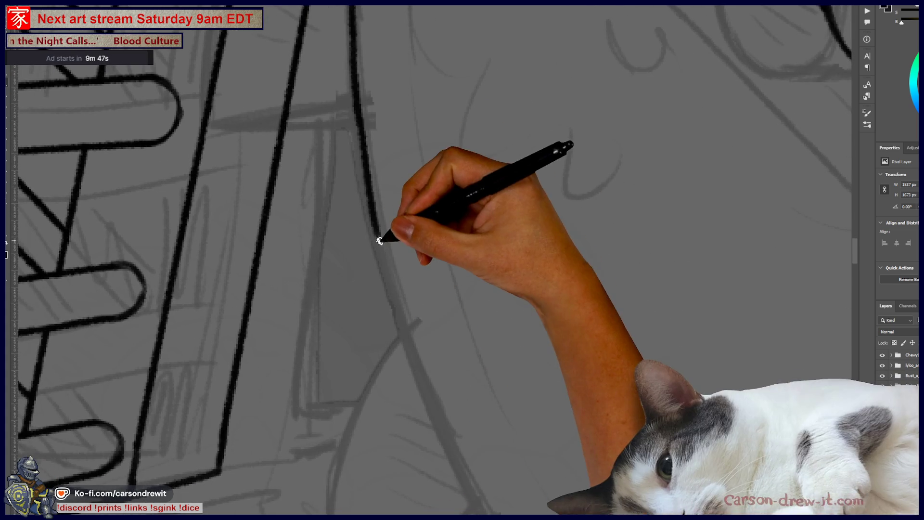
drag(374, 212, 417, 371)
key(ctrl+z)
drag(374, 207, 399, 317)
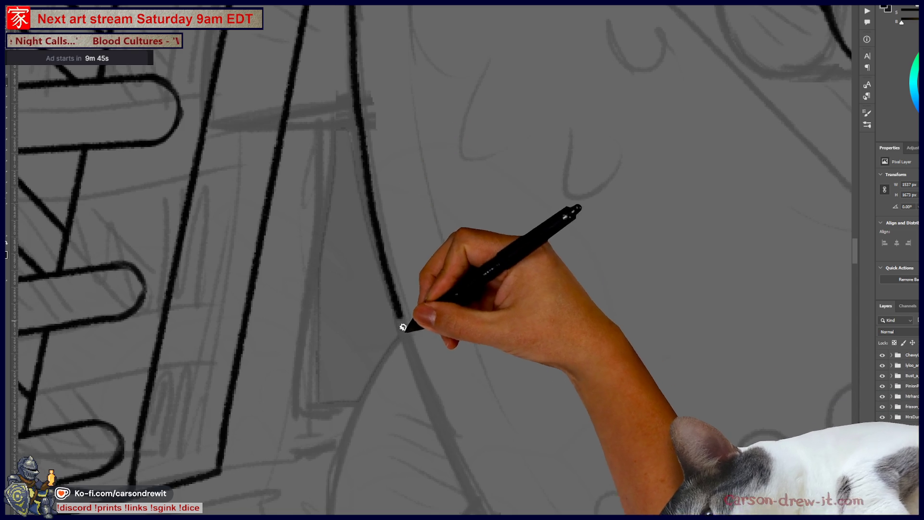
mouse_move(476, 499)
mouse_down()
mouse_move(382, 190)
mouse_move(336, 209)
mouse_move(423, 351)
mouse_up()
mouse_move(622, 508)
mouse_down()
mouse_move(399, 296)
mouse_move(289, 305)
mouse_move(410, 363)
mouse_move(561, 373)
mouse_move(664, 367)
mouse_up()
mouse_move(533, 289)
mouse_down()
mouse_move(366, 455)
mouse_move(308, 462)
mouse_move(486, 406)
mouse_up()
Step: Undo the first arc stroke and re-ink the wheel's lower arc
mouse_move(530, 353)
mouse_down()
mouse_move(450, 392)
mouse_move(382, 465)
mouse_up()
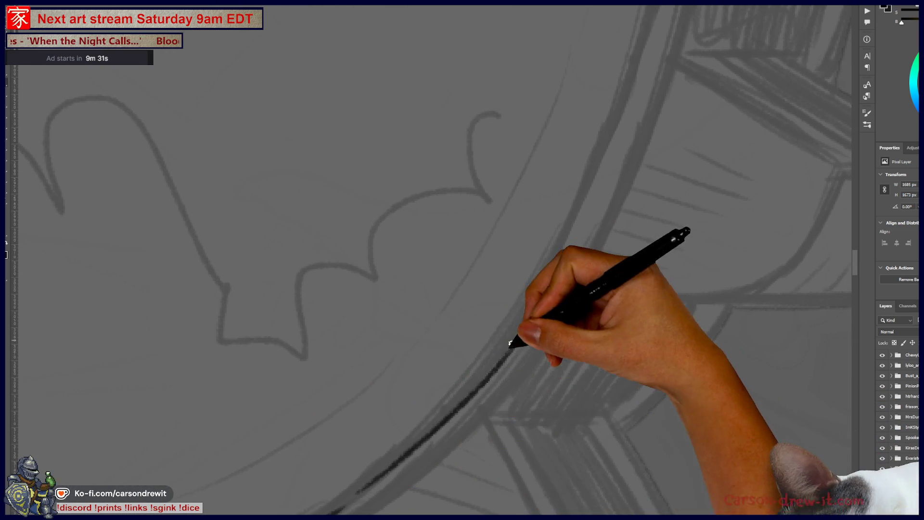
key(ctrl+z)
mouse_move(354, 496)
mouse_down()
mouse_move(454, 409)
mouse_move(541, 309)
mouse_up()
drag(417, 450, 530, 330)
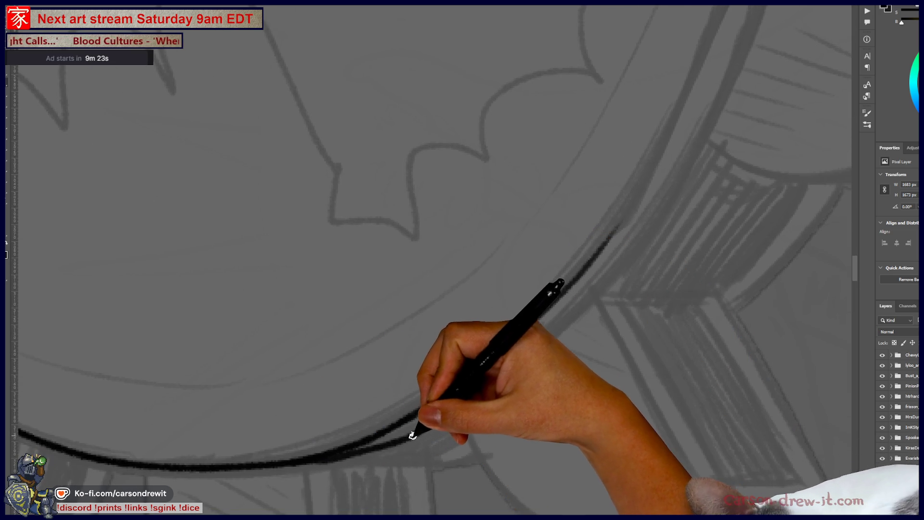
mouse_move(385, 401)
mouse_down()
mouse_move(345, 316)
mouse_move(382, 413)
mouse_move(423, 330)
mouse_move(359, 310)
mouse_move(367, 287)
mouse_up()
alt+click(368, 287)
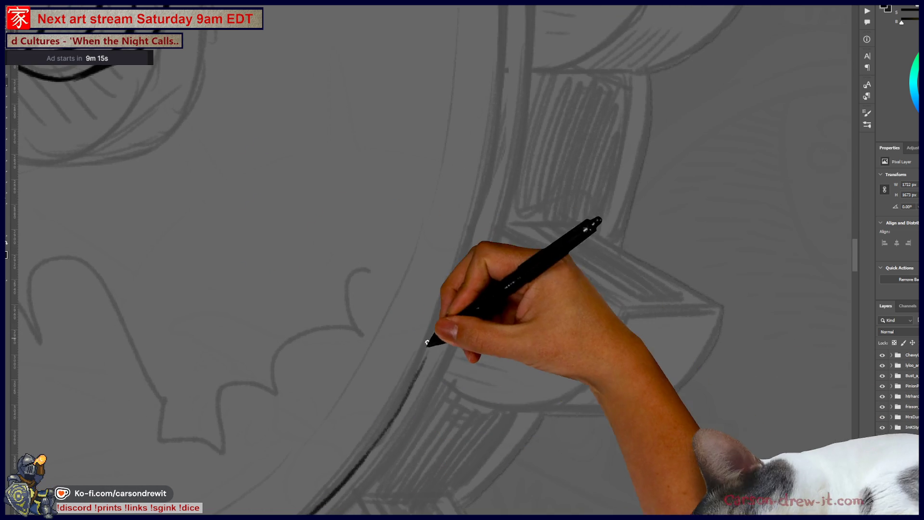
Step: Extend the rim line upward along the ladder rail, undoing a misplaced long stroke
drag(426, 356, 443, 319)
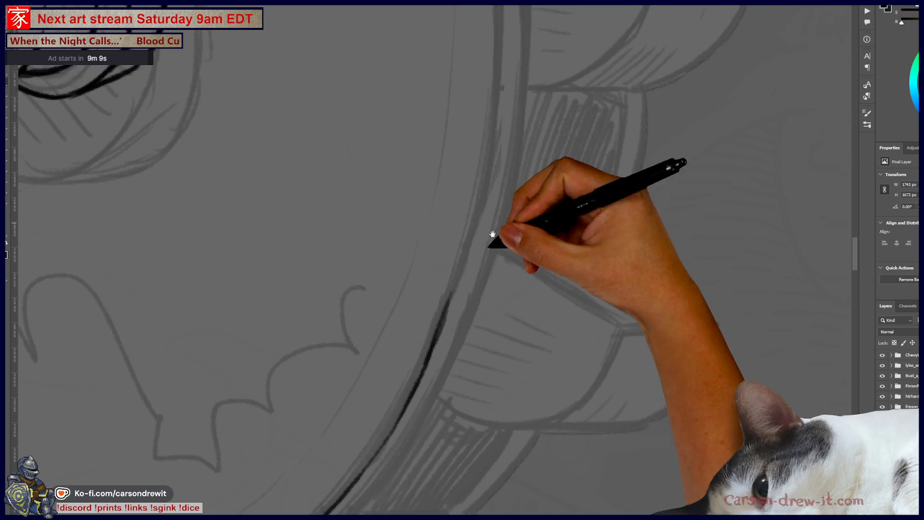
drag(502, 213, 433, 382)
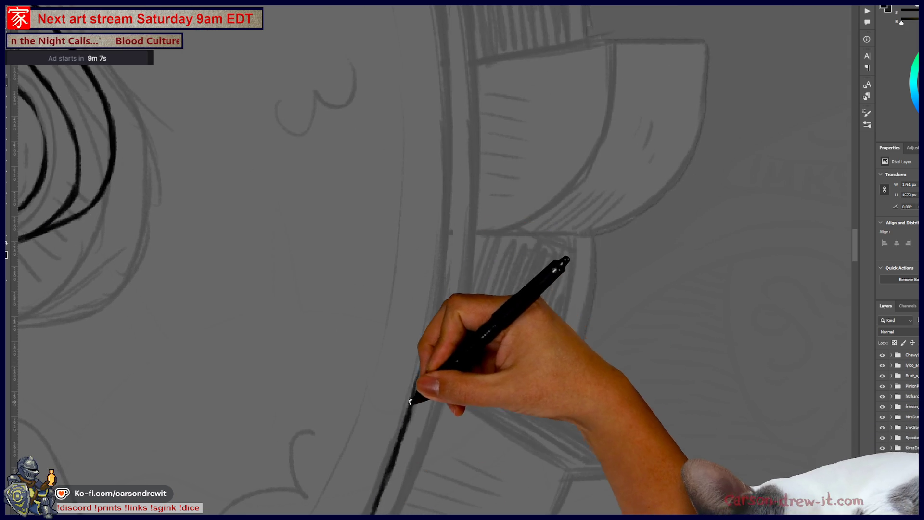
drag(418, 409, 423, 371)
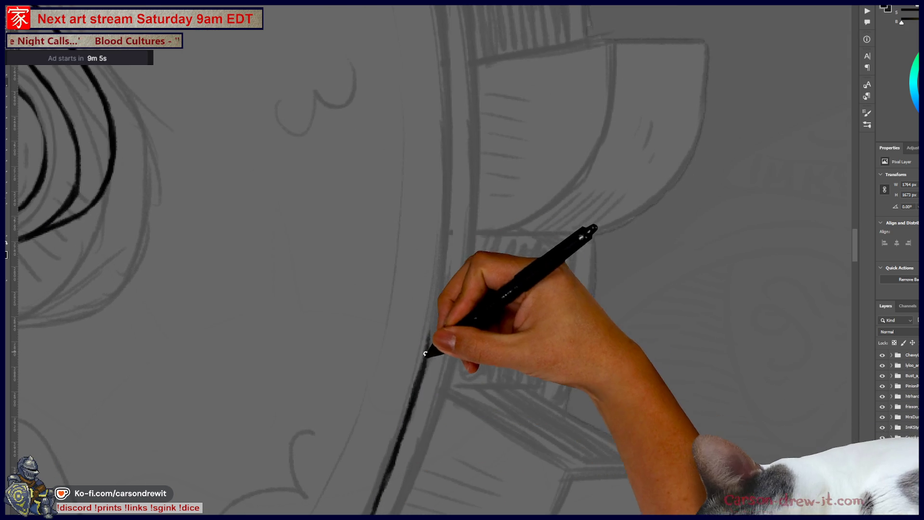
drag(441, 279, 446, 268)
drag(464, 217, 499, 337)
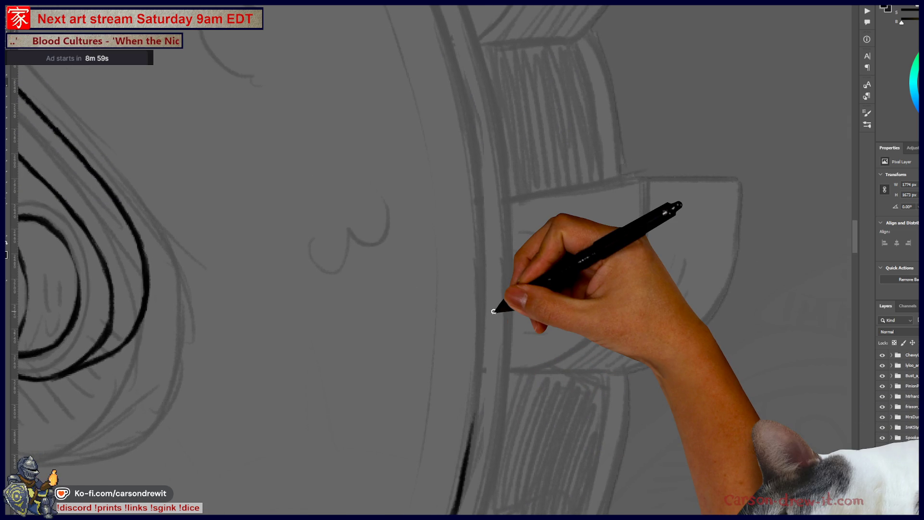
drag(443, 37, 489, 282)
key(ctrl+z)
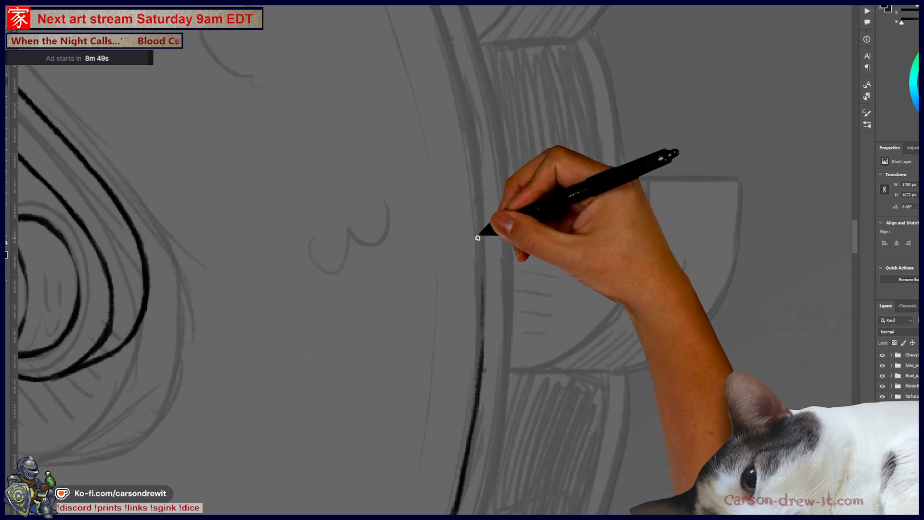
scroll(475, 130, up, 4)
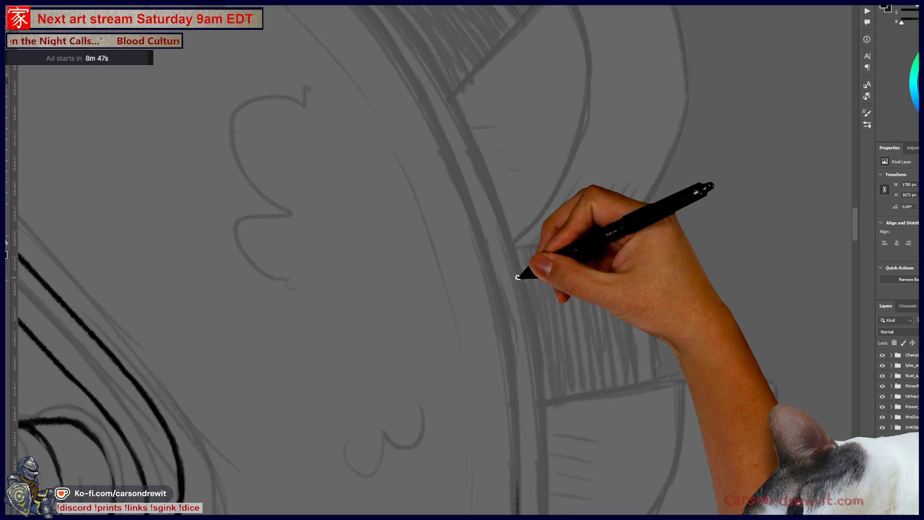
scroll(518, 277, down, 5)
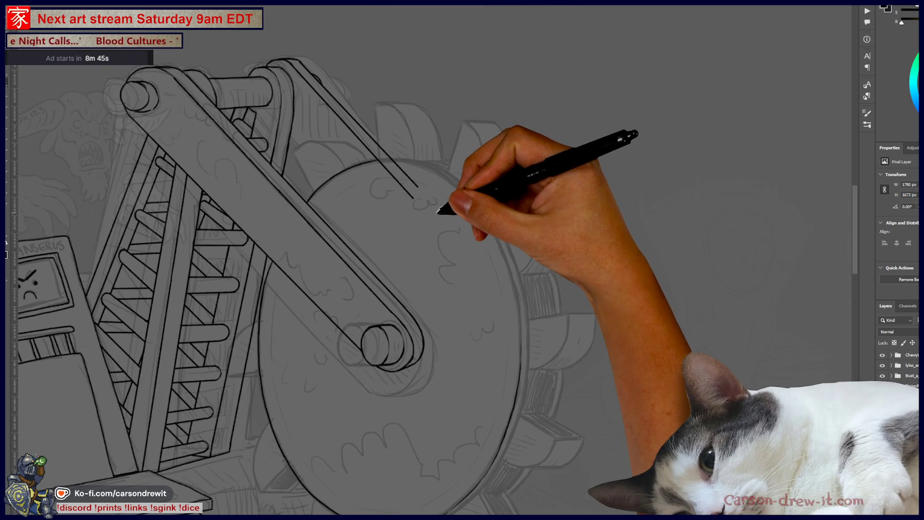
Step: Undo the stray stroke tip, ink the arc across the wheel face's top, and review the closed rim
scroll(438, 211, up, 5)
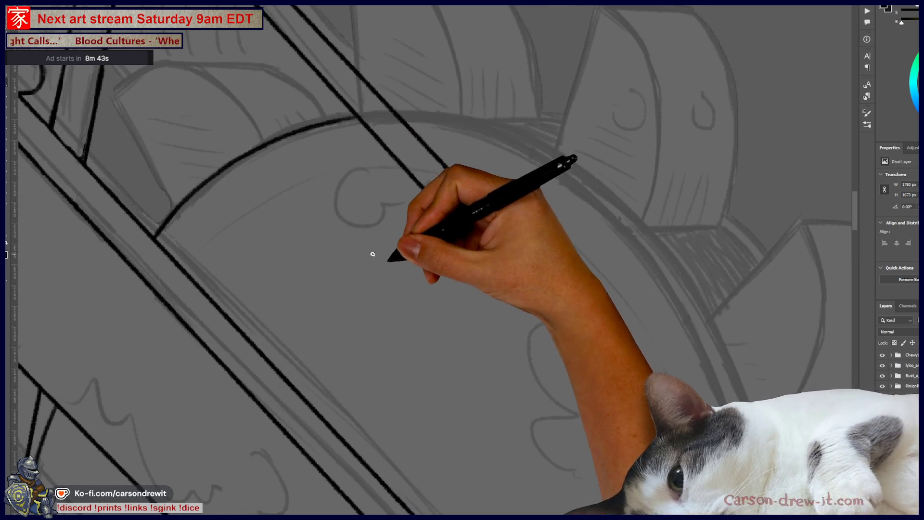
key(ctrl+z)
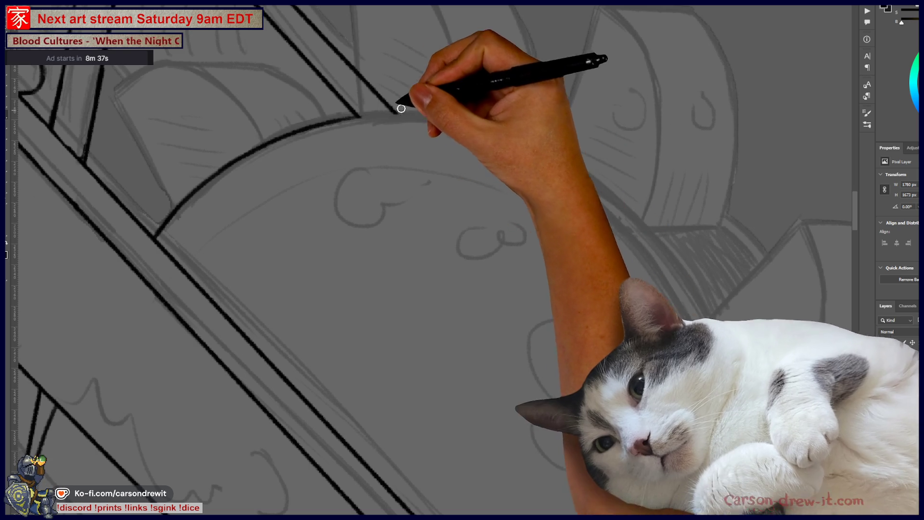
mouse_move(345, 222)
mouse_down()
mouse_move(340, 159)
mouse_move(241, 39)
mouse_up()
mouse_move(276, 84)
mouse_down()
mouse_move(379, 95)
mouse_move(455, 123)
mouse_up()
mouse_move(547, 284)
mouse_down()
mouse_move(434, 202)
mouse_move(424, 215)
mouse_up()
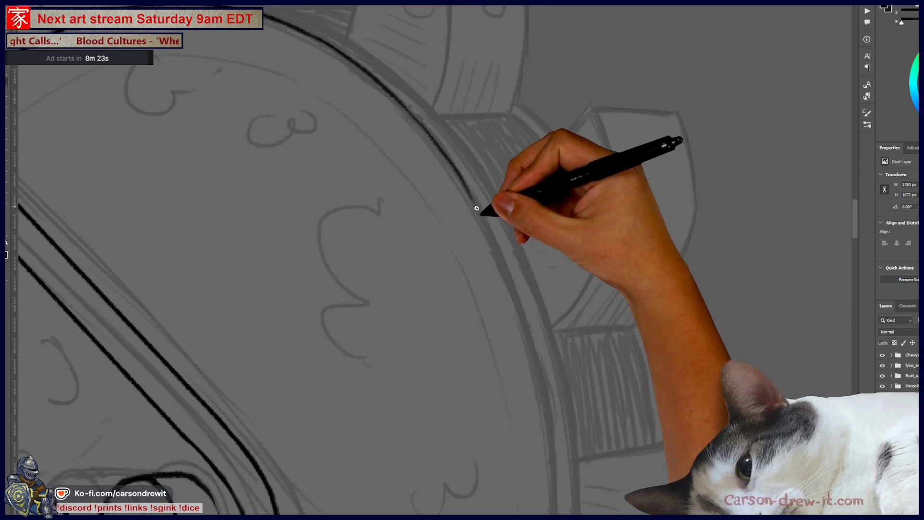
drag(536, 368, 423, 313)
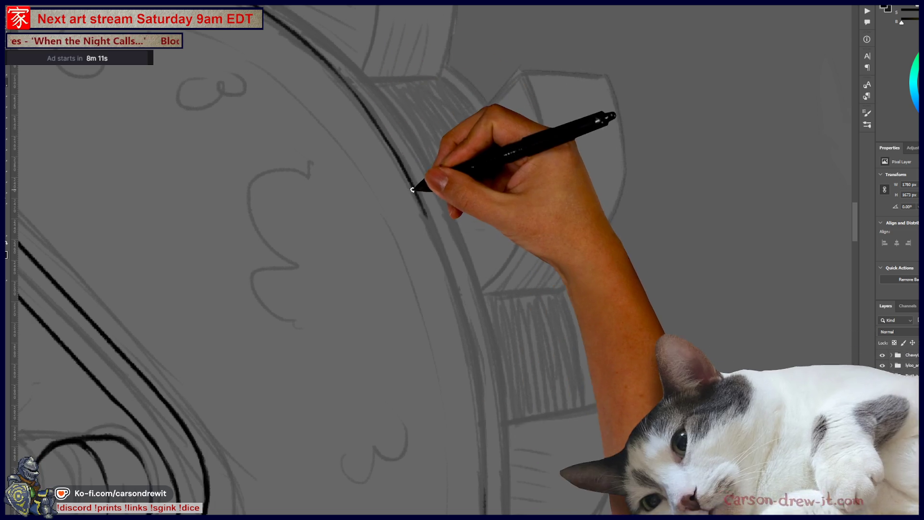
drag(460, 308, 443, 196)
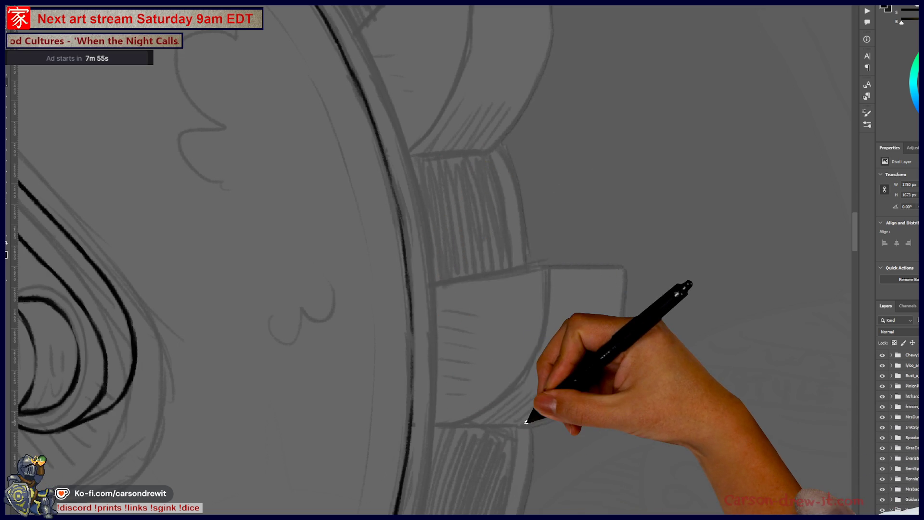
key(ctrl+minus)
key(ctrl+minus)
mouse_move(450, 392)
mouse_down()
mouse_move(447, 309)
mouse_move(471, 289)
mouse_move(479, 316)
mouse_up()
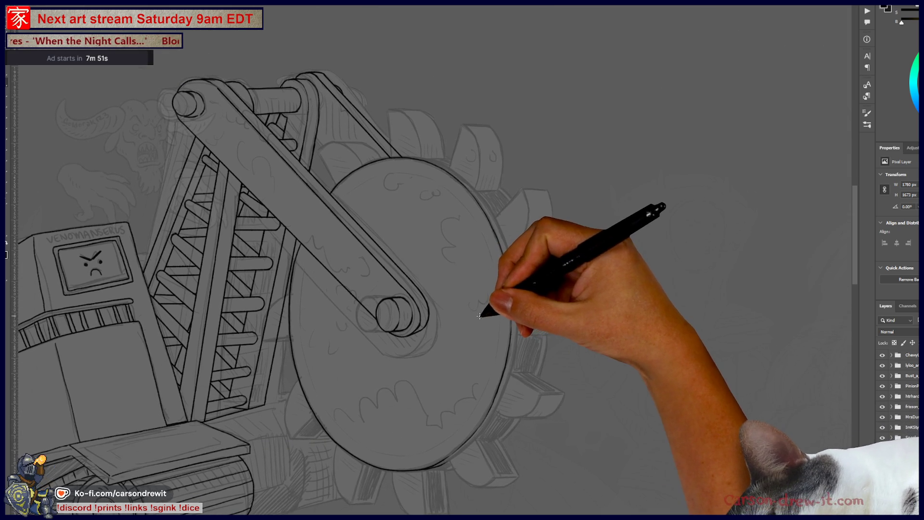
Step: Trace a second parallel rim line down the wheel's right edge, giving the disc thickness
key(ctrl+plus)
key(ctrl+plus)
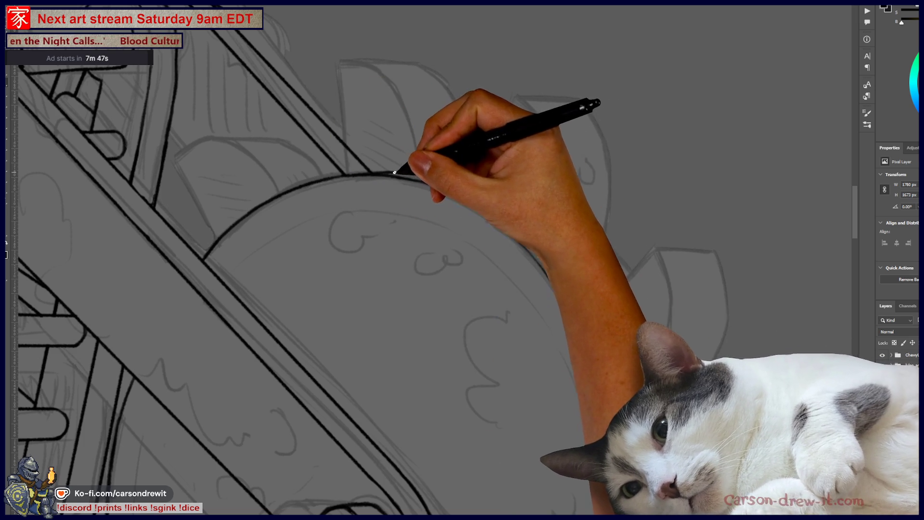
drag(425, 207, 226, 181)
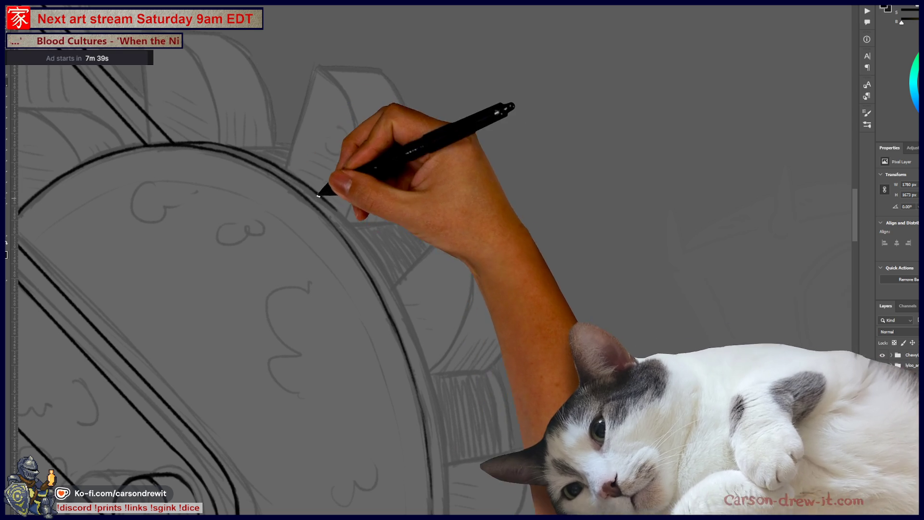
drag(433, 325, 274, 295)
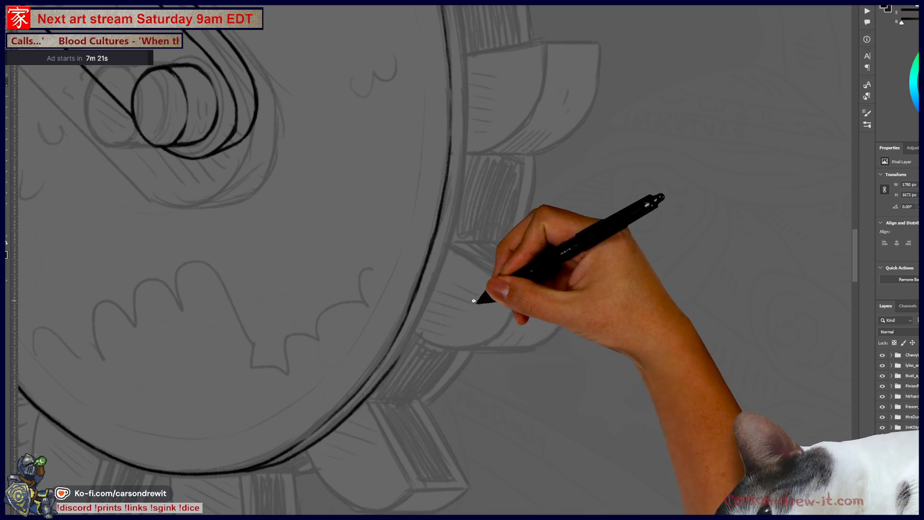
drag(386, 270, 280, 443)
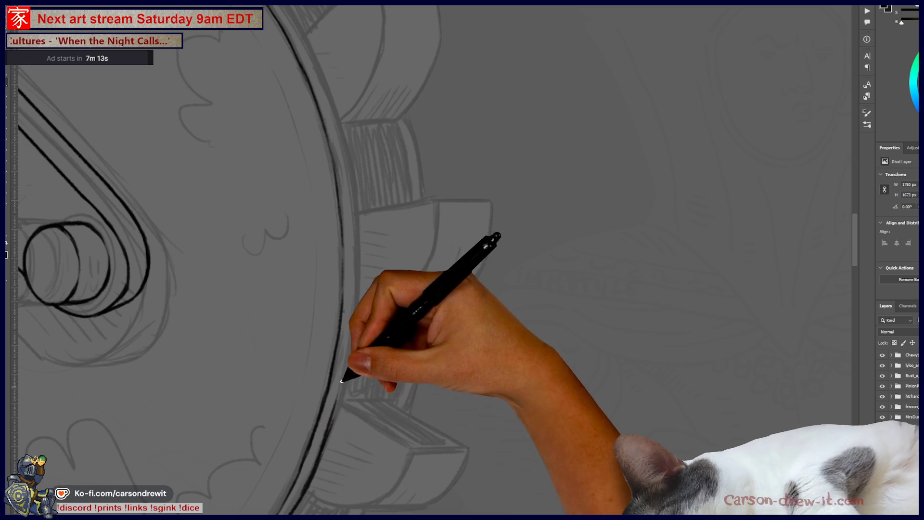
mouse_move(382, 327)
mouse_down()
mouse_move(427, 356)
mouse_move(452, 386)
mouse_move(461, 372)
mouse_up()
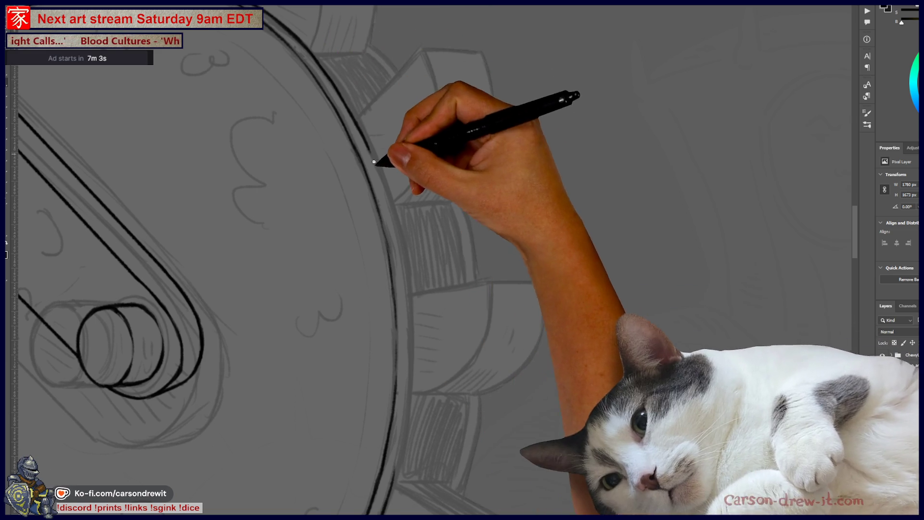
drag(460, 341, 457, 335)
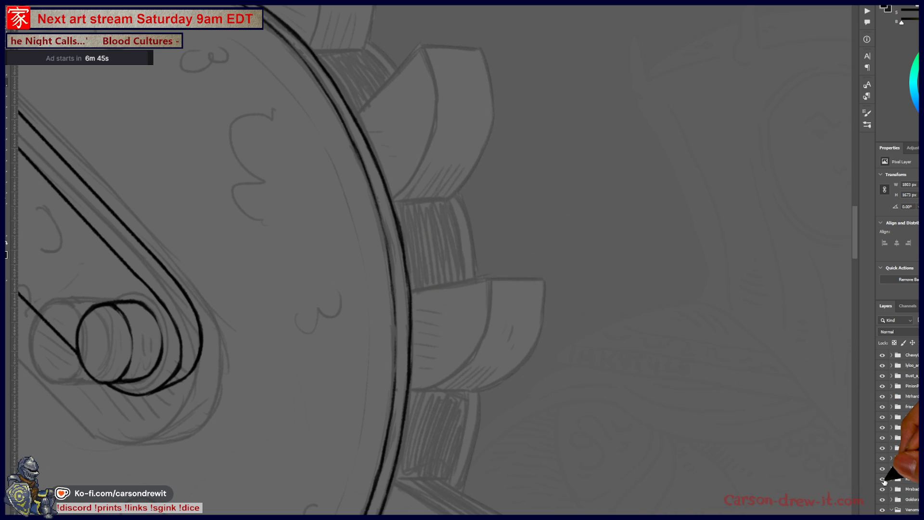
key(ctrl+minus)
key(ctrl+minus)
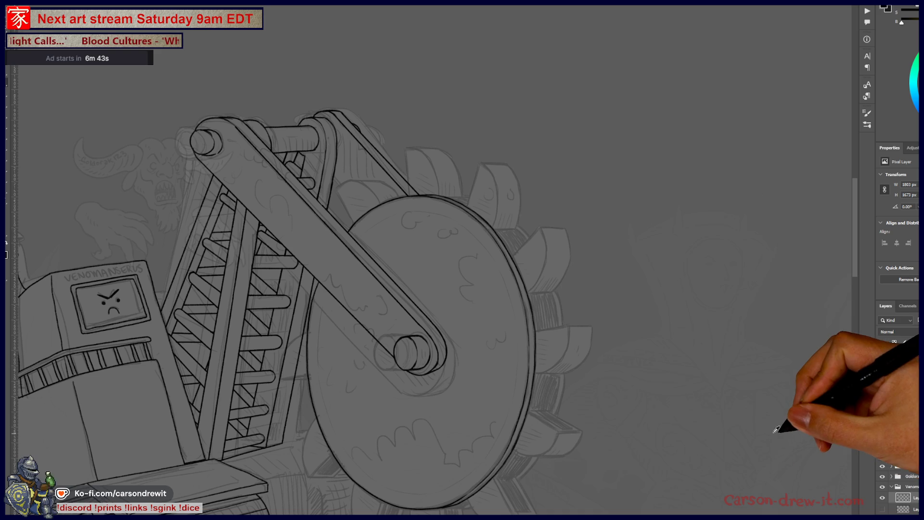
Step: On blank canvas, sketch a toaster oven box outline with a line inside its bottom edge
mouse_move(583, 425)
mouse_down()
mouse_move(548, 368)
mouse_move(367, 299)
mouse_move(347, 284)
mouse_move(355, 274)
mouse_move(264, 336)
mouse_move(331, 166)
mouse_move(395, 320)
mouse_move(458, 217)
mouse_move(526, 328)
mouse_up()
scroll(549, 372, up, 1)
drag(390, 337, 515, 348)
mouse_move(400, 217)
mouse_down()
mouse_move(609, 196)
mouse_move(547, 221)
mouse_move(573, 217)
mouse_move(605, 241)
mouse_move(440, 312)
mouse_move(481, 316)
mouse_move(361, 281)
mouse_move(448, 331)
mouse_move(270, 226)
mouse_move(432, 332)
mouse_move(342, 295)
mouse_move(449, 221)
mouse_up()
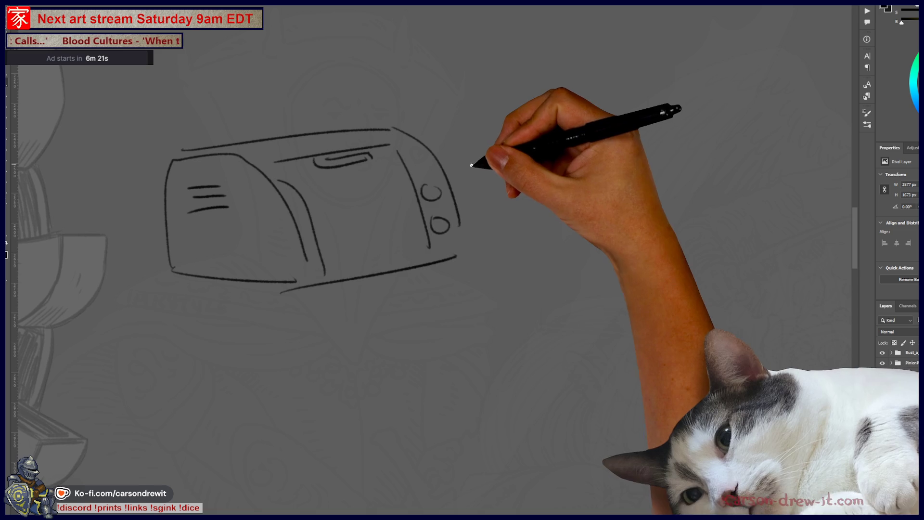
drag(336, 270, 408, 258)
Step: Sketch a stovetop outline with a rounded right end, inner edge, two burner rings and bottom outline
drag(522, 323, 447, 352)
mouse_move(414, 319)
mouse_down()
mouse_move(501, 265)
mouse_move(570, 268)
mouse_up()
drag(473, 351, 686, 368)
drag(676, 279, 707, 353)
drag(448, 312, 684, 339)
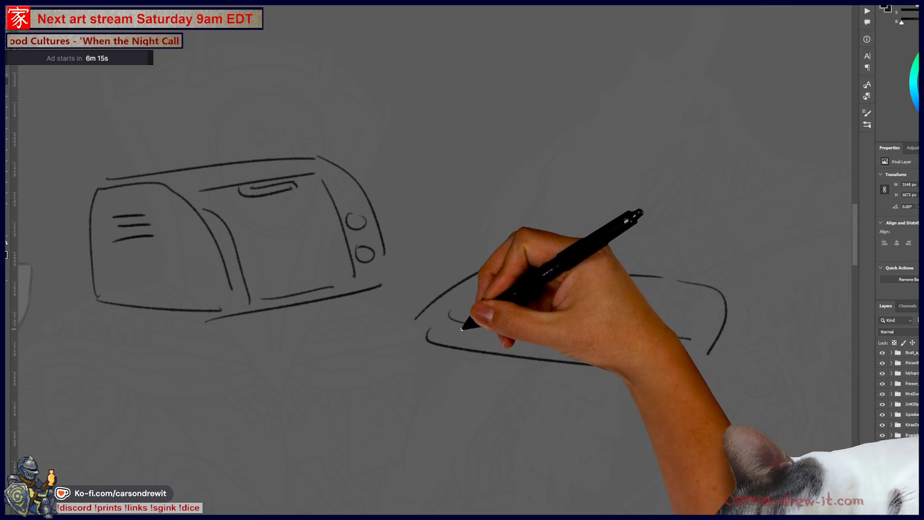
drag(520, 272, 510, 275)
mouse_move(571, 269)
mouse_down()
mouse_move(640, 275)
mouse_move(617, 305)
mouse_up()
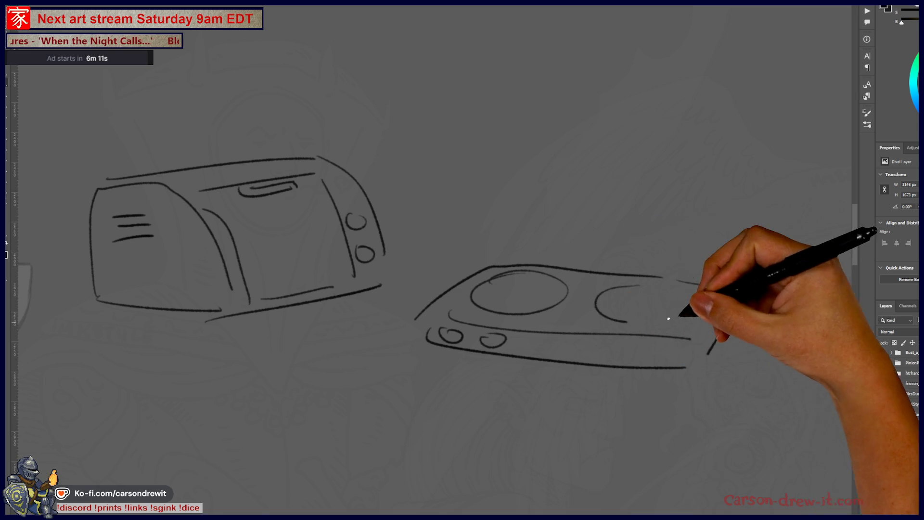
drag(598, 437, 571, 452)
mouse_move(399, 360)
mouse_down()
mouse_move(607, 369)
mouse_move(567, 418)
mouse_move(615, 450)
mouse_move(660, 433)
mouse_up()
Step: Sketch a pot lid with inner arcs above the stove and the pot's left side
mouse_move(521, 302)
mouse_down()
mouse_move(667, 241)
mouse_move(605, 192)
mouse_move(553, 306)
mouse_up()
drag(608, 227, 613, 236)
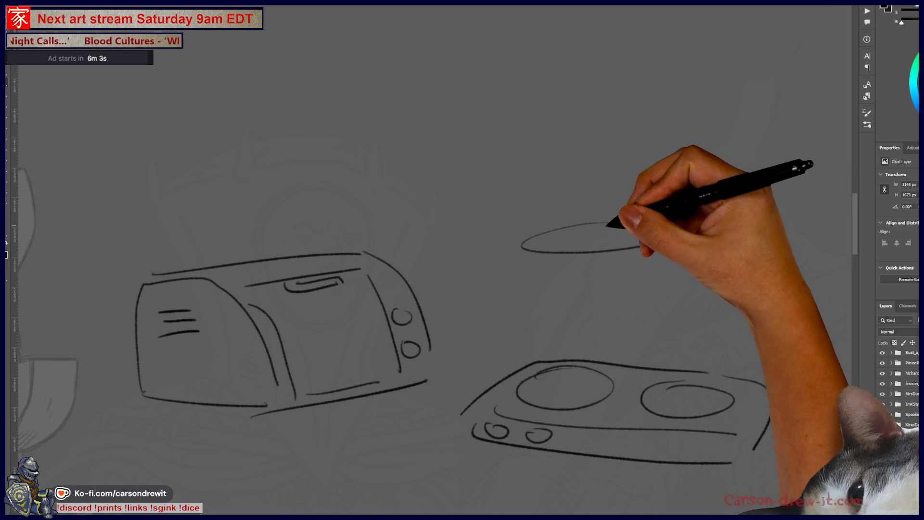
drag(537, 241, 587, 215)
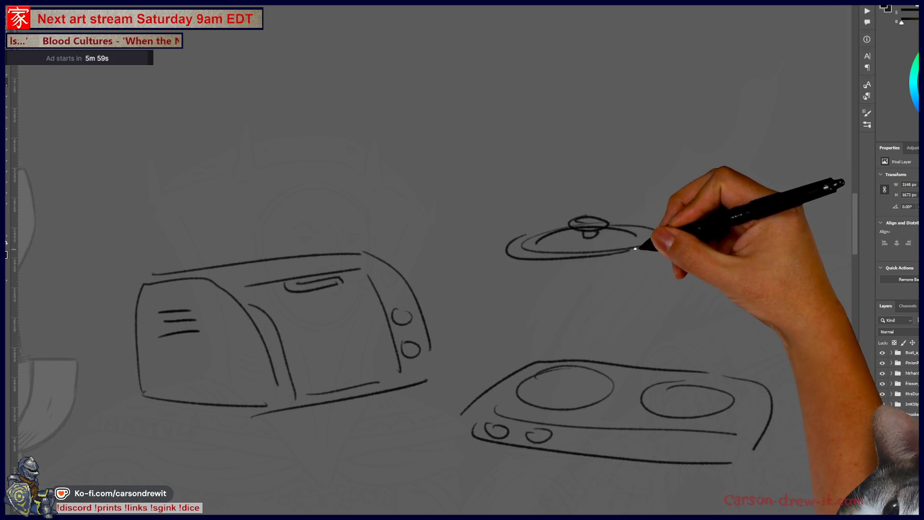
drag(656, 244, 557, 278)
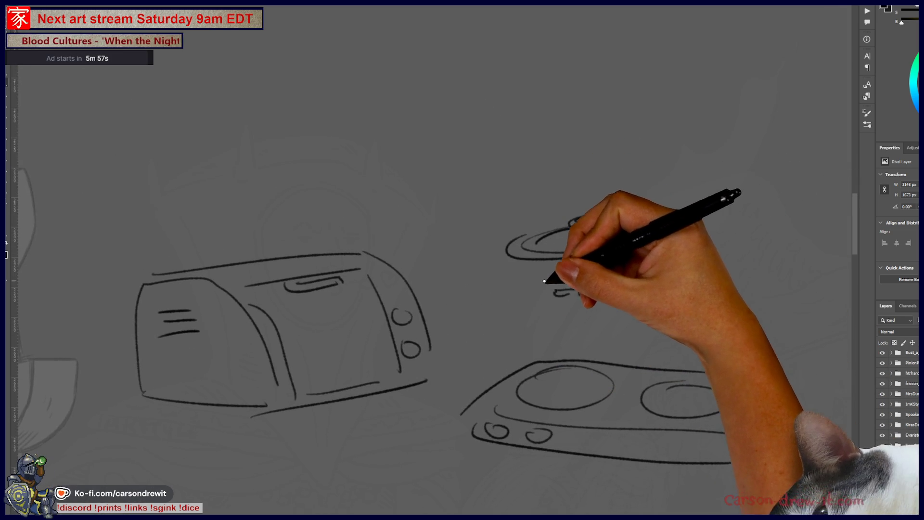
drag(512, 261, 514, 303)
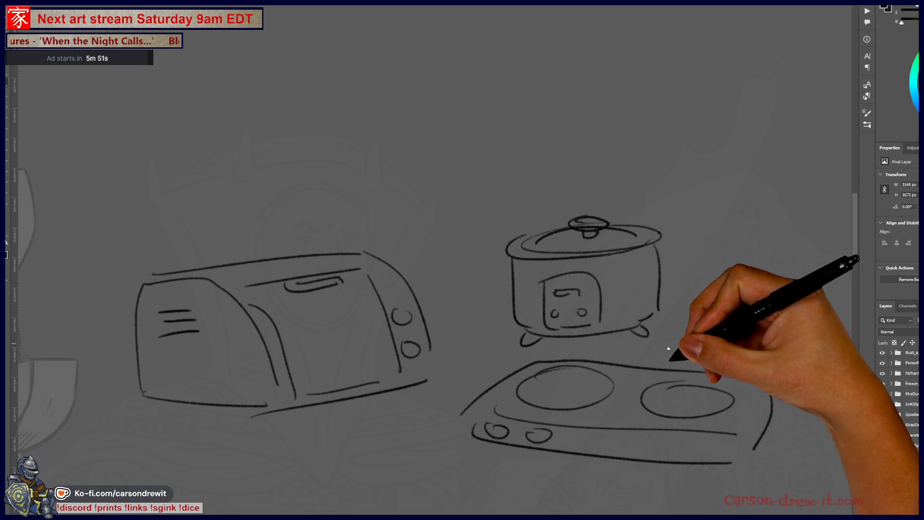
mouse_move(626, 407)
mouse_down()
mouse_move(641, 346)
mouse_move(674, 327)
mouse_up()
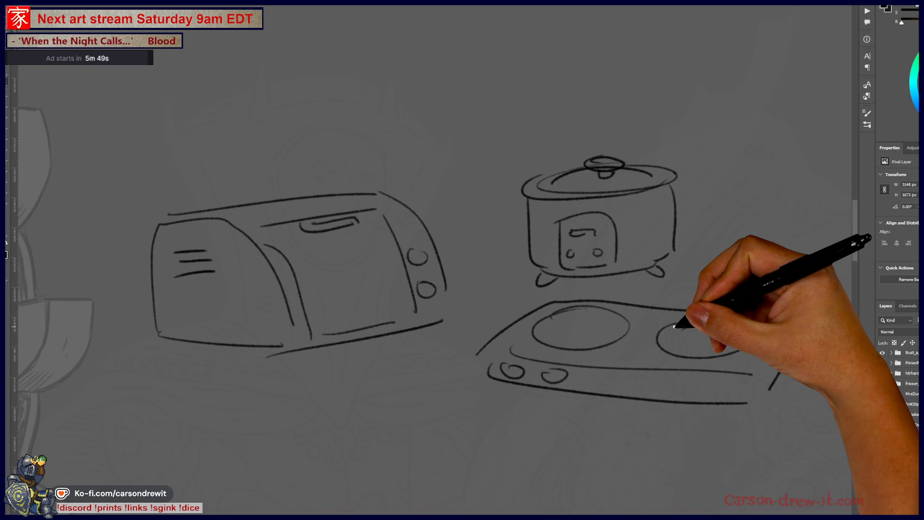
scroll(674, 327, down, 1)
drag(585, 356, 550, 326)
Step: Add an oval base below the stovetop, a burner and knob, and the pot's side and bottom curve
mouse_move(385, 365)
mouse_down()
mouse_move(378, 374)
mouse_move(496, 383)
mouse_move(505, 372)
mouse_move(382, 351)
mouse_move(419, 339)
mouse_move(464, 348)
mouse_move(406, 367)
mouse_move(458, 355)
mouse_up()
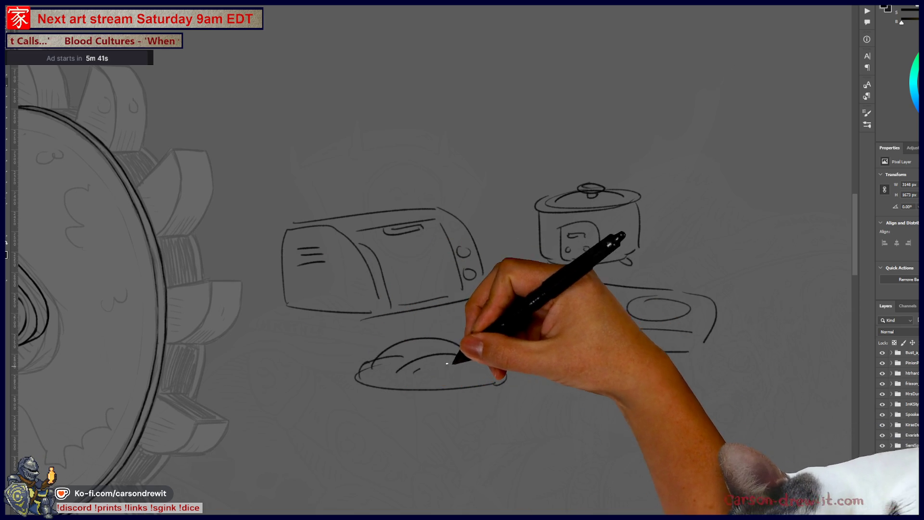
drag(515, 307, 564, 333)
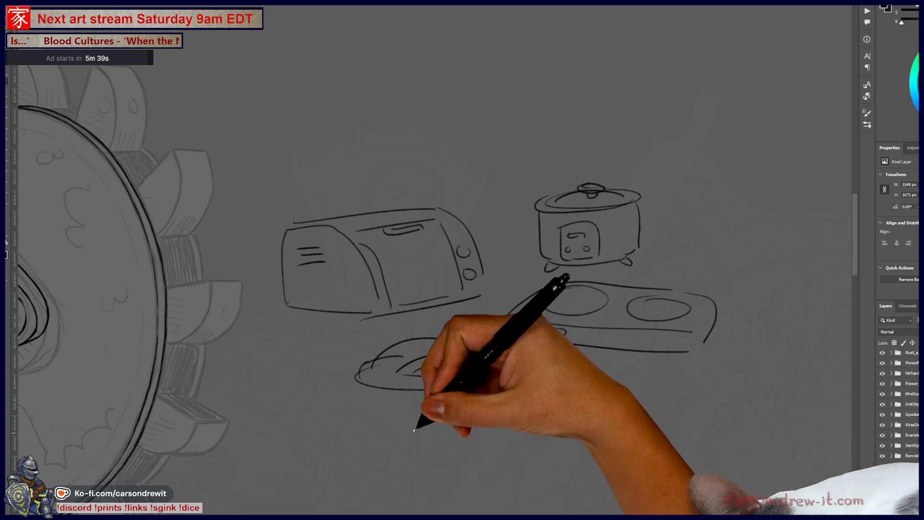
mouse_move(360, 388)
mouse_down()
mouse_move(359, 471)
mouse_move(378, 487)
mouse_move(503, 472)
mouse_up()
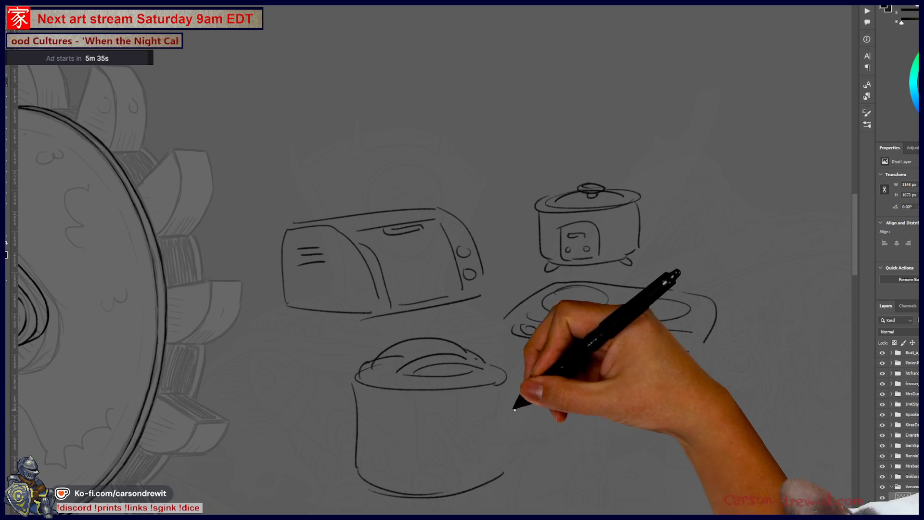
mouse_move(418, 428)
mouse_down()
mouse_move(423, 489)
mouse_move(450, 498)
mouse_up()
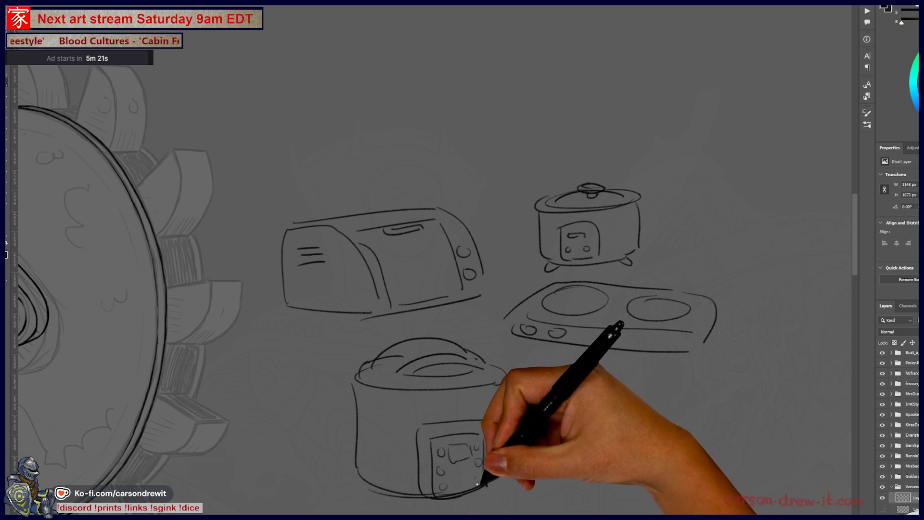
Step: Below the stovetop, draw a cylinder with an oval top, two side walls and lines across it
drag(479, 506, 479, 444)
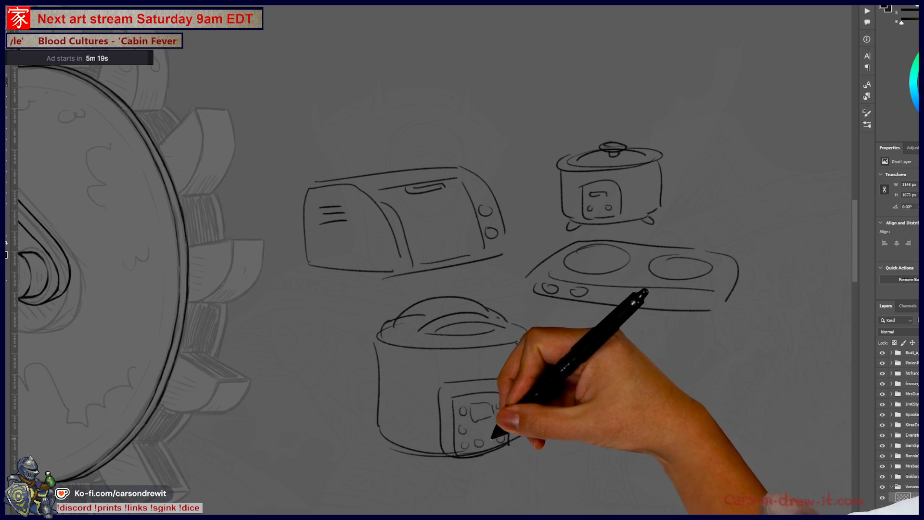
mouse_move(502, 480)
mouse_down()
mouse_move(443, 512)
mouse_move(443, 496)
mouse_move(453, 494)
mouse_up()
mouse_move(490, 444)
mouse_down()
mouse_move(522, 424)
mouse_move(471, 365)
mouse_move(425, 347)
mouse_up()
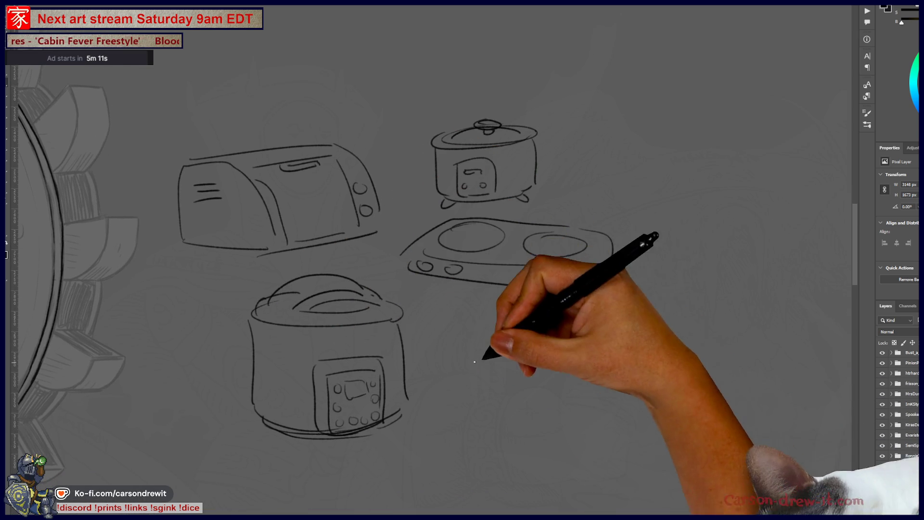
mouse_move(495, 326)
mouse_down()
mouse_move(547, 316)
mouse_move(540, 309)
mouse_move(504, 357)
mouse_move(518, 448)
mouse_up()
drag(547, 331, 557, 435)
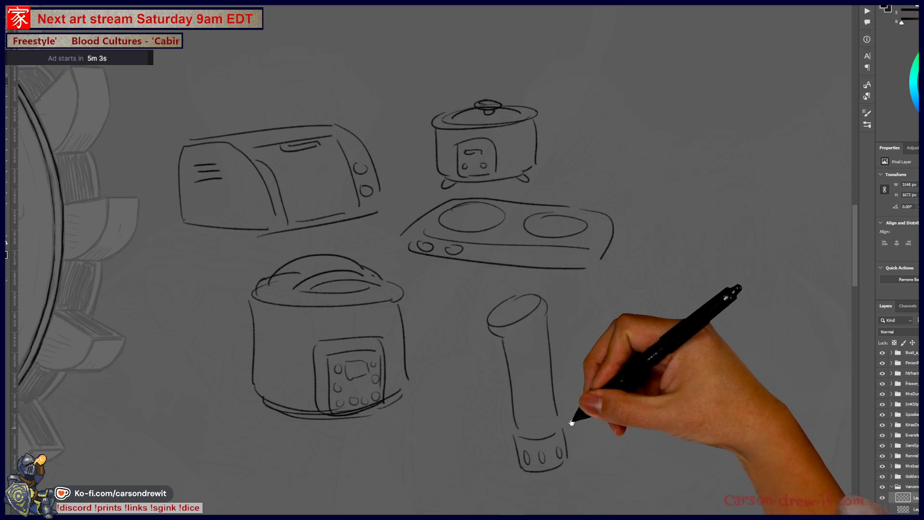
drag(564, 452, 544, 436)
drag(472, 345, 646, 375)
Step: Outline the box container around the cylinder: top, right edge, base and lower corners, plus a rounded slot
drag(619, 284, 737, 301)
drag(734, 321, 679, 357)
drag(537, 317, 609, 284)
drag(465, 356, 616, 503)
mouse_move(746, 319)
mouse_down()
mouse_move(744, 404)
mouse_move(651, 496)
mouse_up()
drag(641, 421, 639, 482)
mouse_move(479, 348)
mouse_down()
mouse_move(486, 390)
mouse_move(491, 347)
mouse_up()
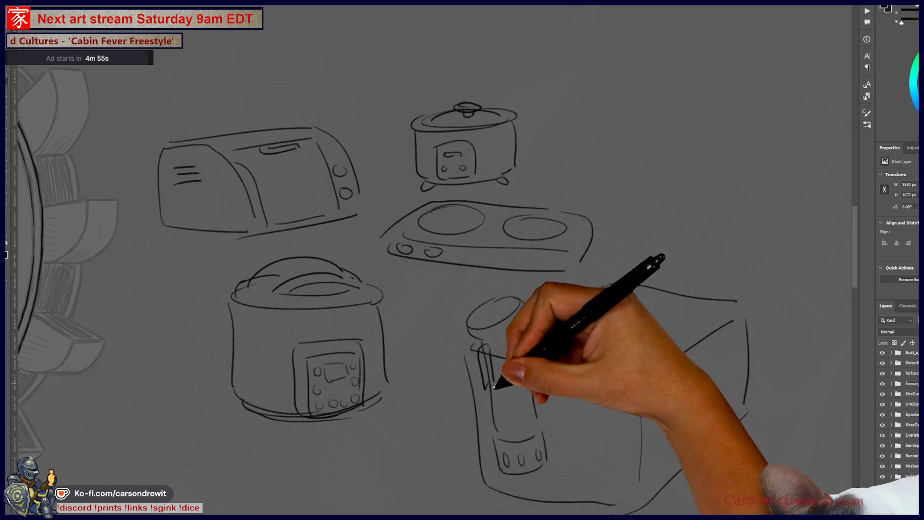
drag(564, 392, 572, 358)
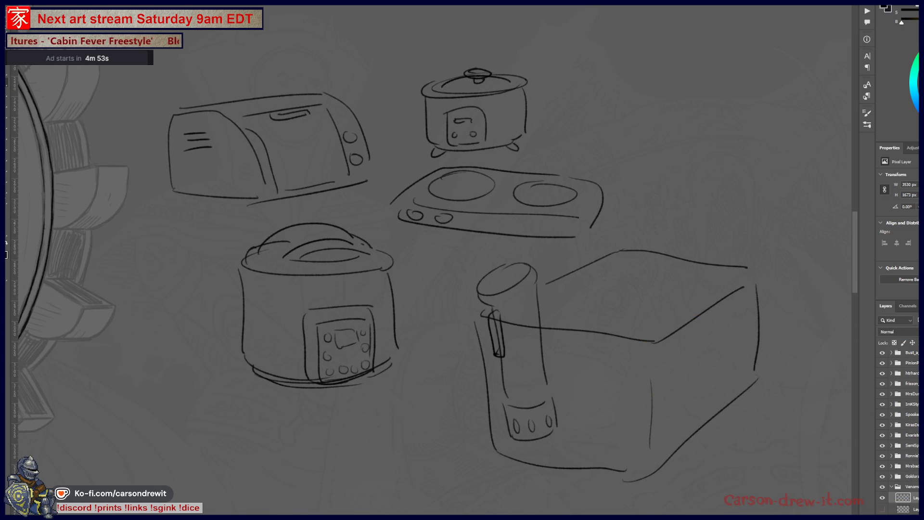
Step: Add a waterline across the container and cylinder, then recentre the appliance sketches
scroll(569, 393, down, 4)
scroll(568, 393, up, 3)
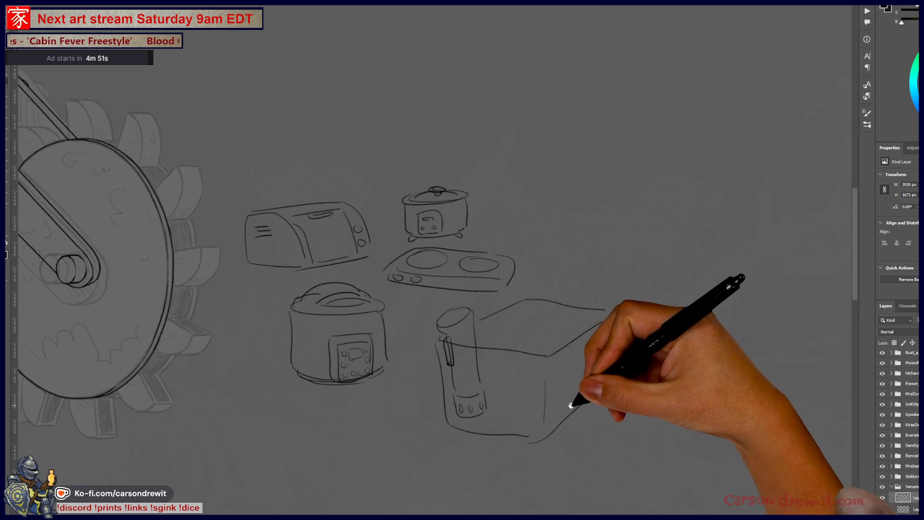
scroll(606, 397, up, 1)
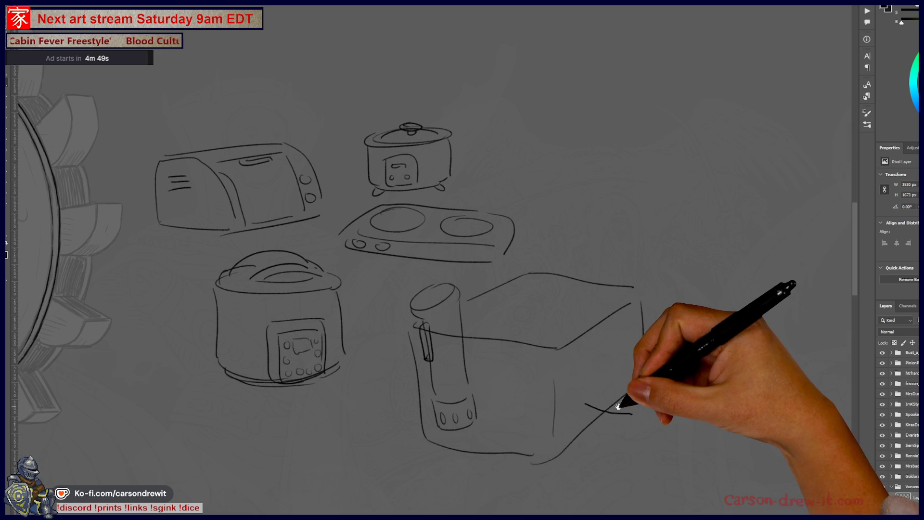
drag(656, 438, 672, 447)
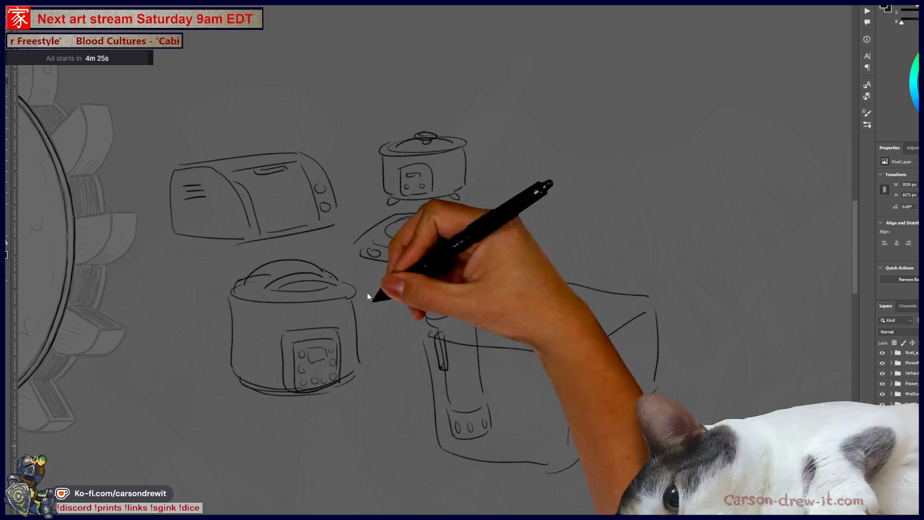
mouse_move(443, 439)
mouse_down()
mouse_move(567, 450)
mouse_move(522, 457)
mouse_up()
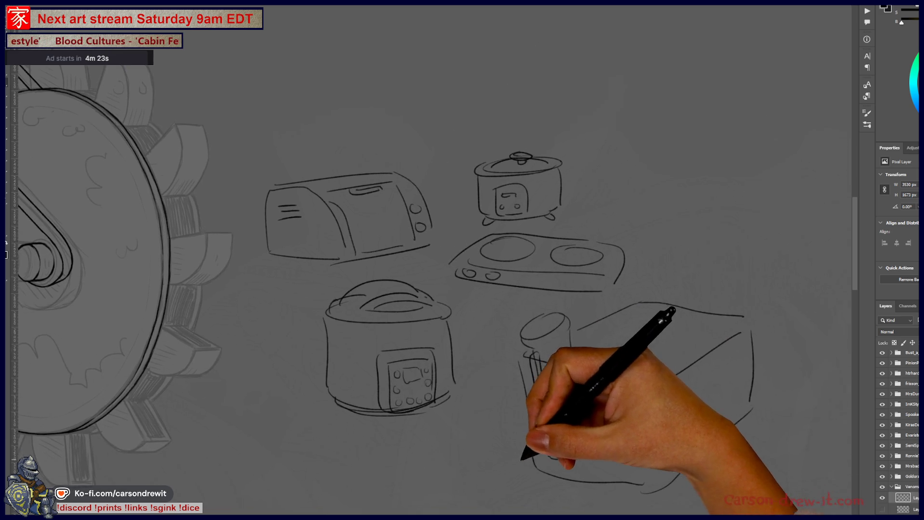
mouse_move(656, 310)
mouse_down()
mouse_move(652, 368)
mouse_move(524, 356)
mouse_up()
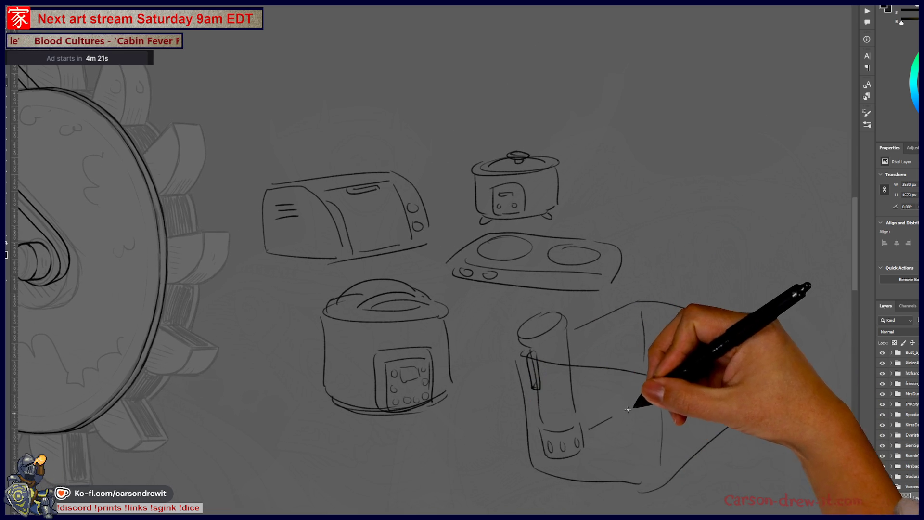
mouse_move(698, 382)
mouse_down()
mouse_move(754, 388)
mouse_move(616, 424)
mouse_up()
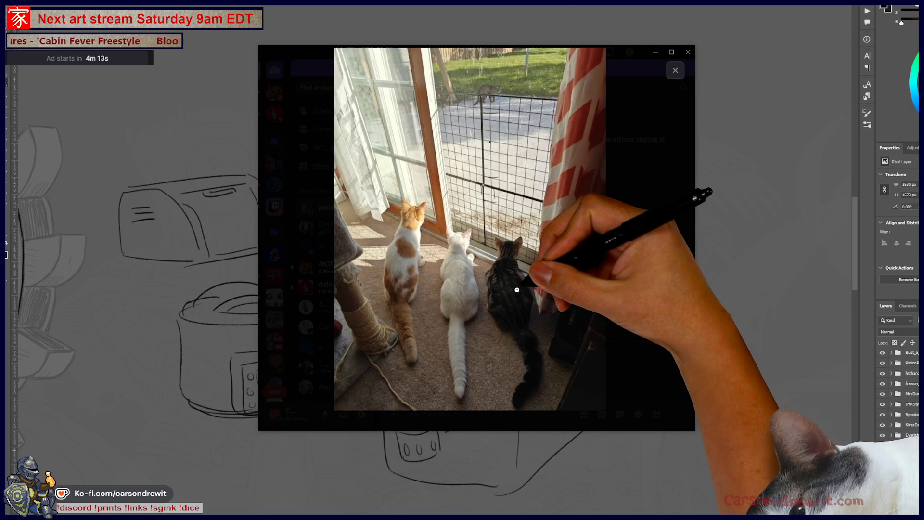
Step: Enlarge the shared cat photo in Discord, view the next one, then close the viewer
click(517, 290)
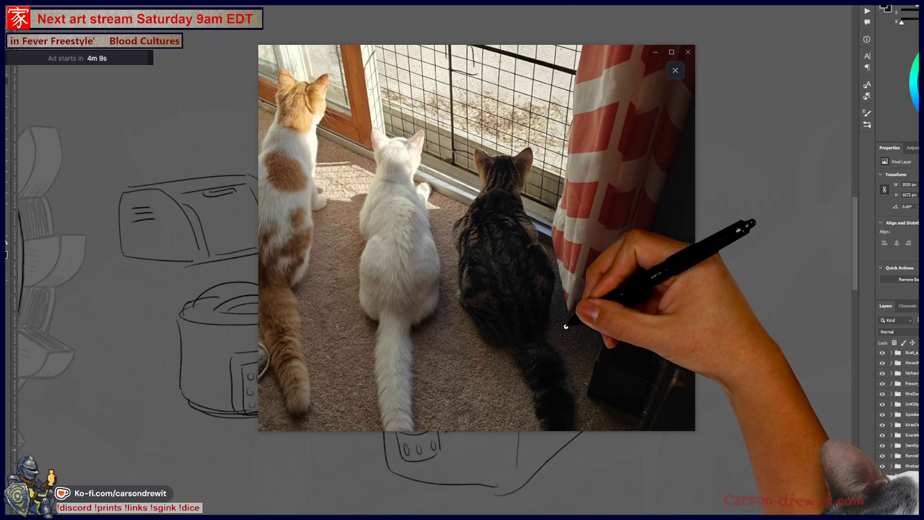
click(543, 299)
click(547, 330)
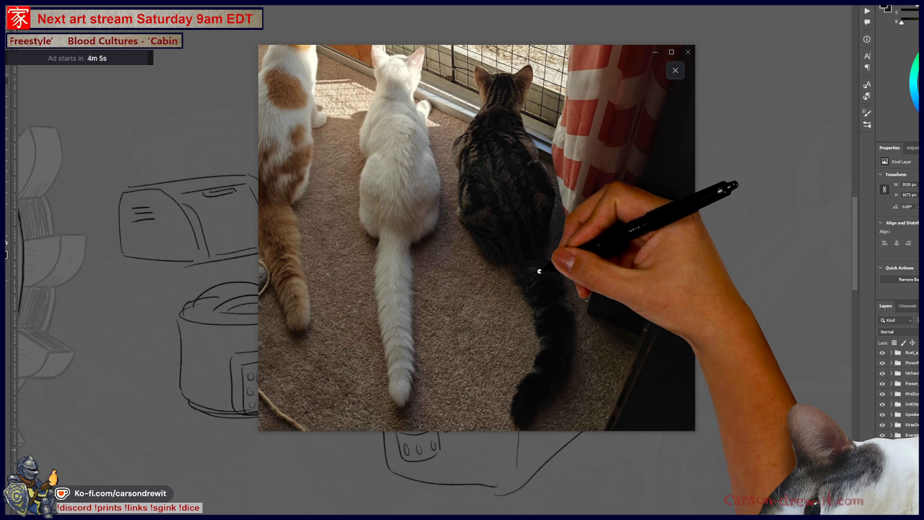
click(558, 270)
key(Right)
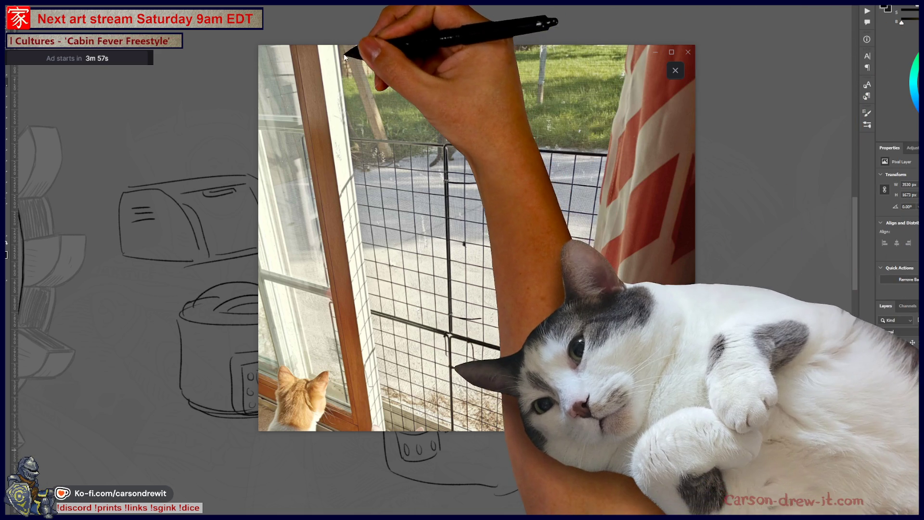
drag(347, 55, 748, 131)
key(alt+Tab)
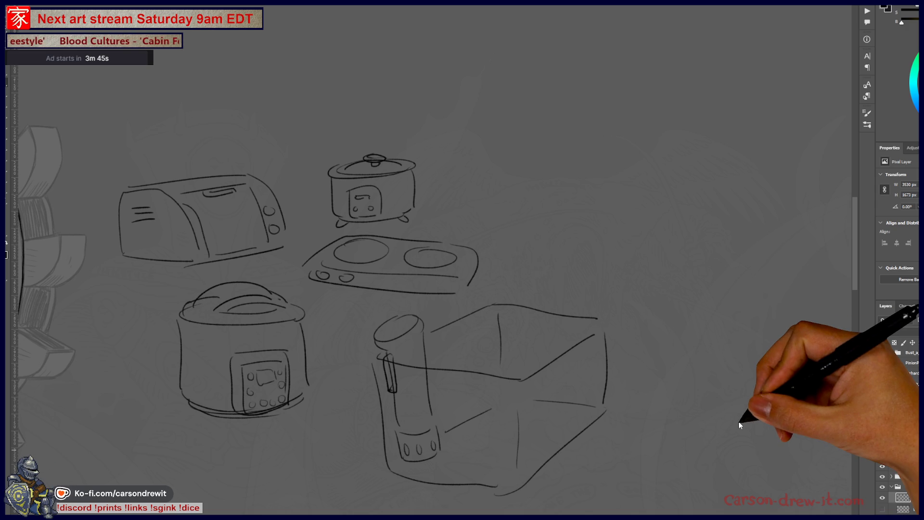
Step: Sketch an angled flat tray outline with an inner edge at upper right, then lasso all appliance sketches
drag(503, 383, 625, 355)
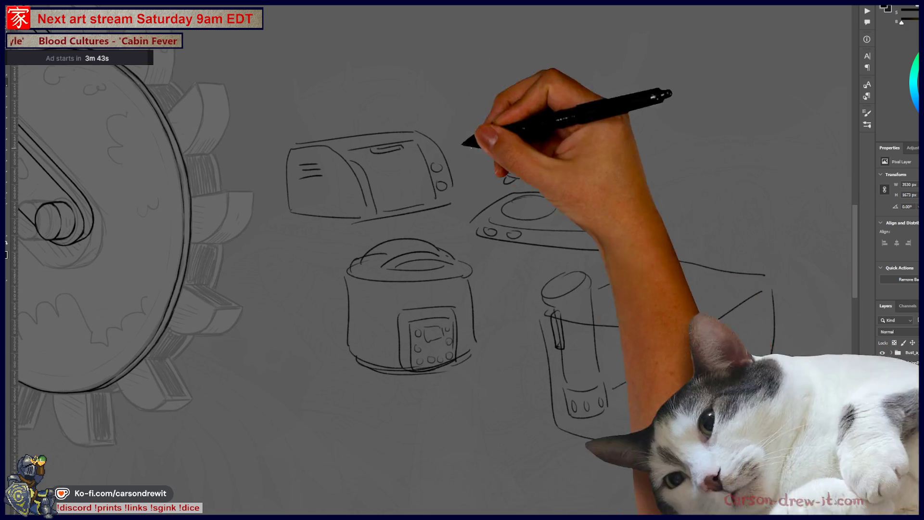
drag(520, 270, 363, 294)
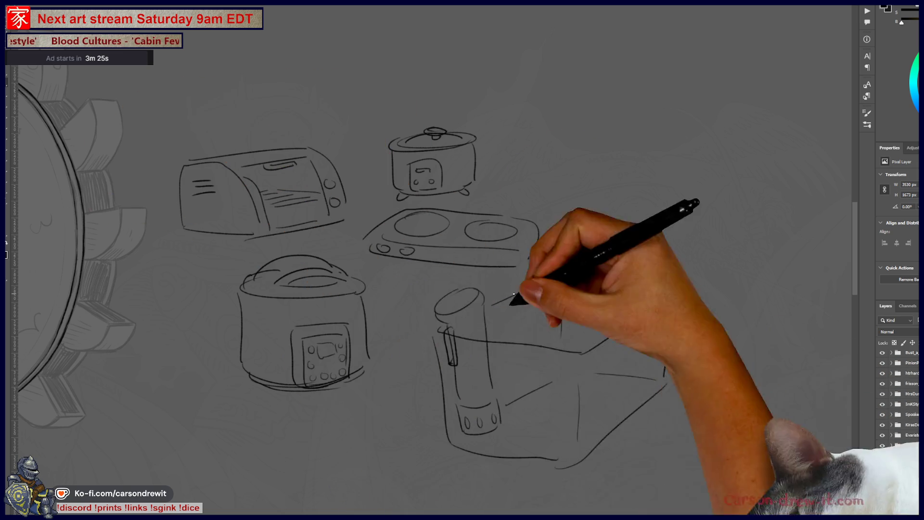
mouse_move(508, 261)
mouse_down()
mouse_move(443, 287)
mouse_move(446, 276)
mouse_up()
drag(563, 153, 559, 208)
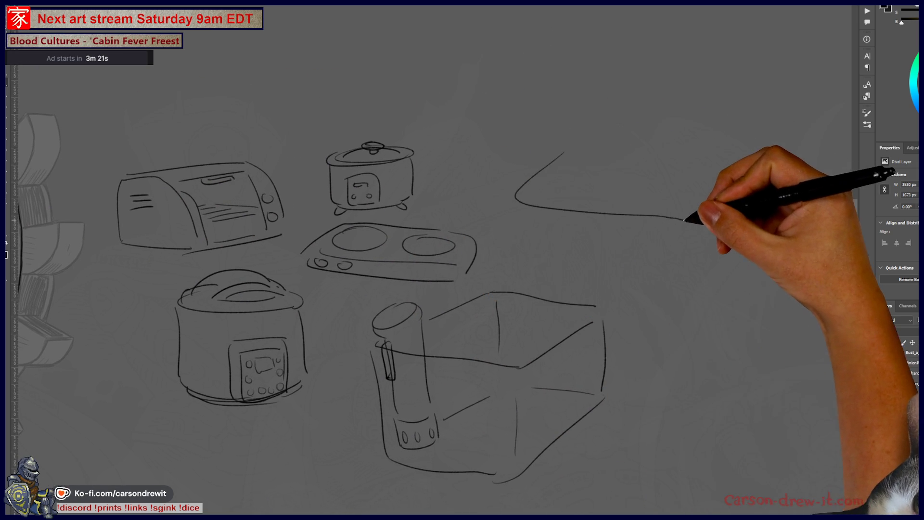
key(ctrl+z)
mouse_move(522, 143)
mouse_down()
mouse_move(463, 185)
mouse_move(629, 204)
mouse_up()
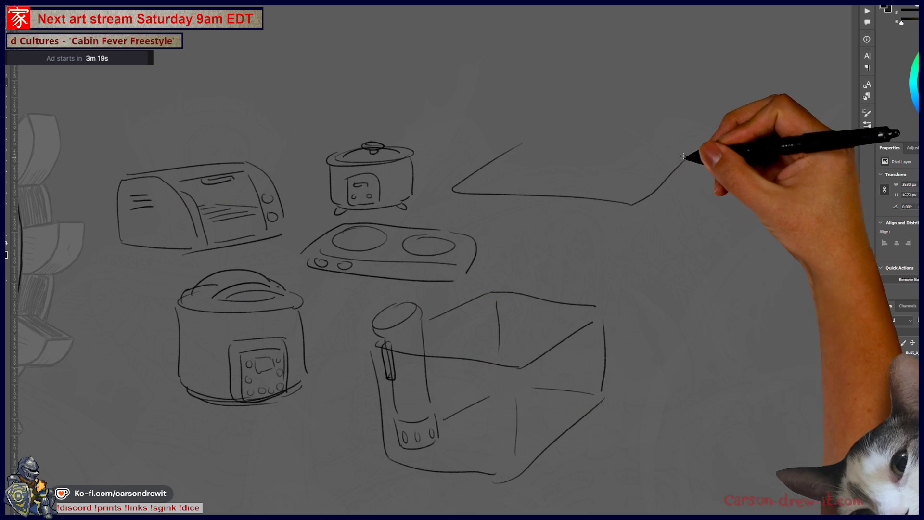
drag(532, 154, 489, 179)
mouse_move(533, 153)
mouse_down()
mouse_move(580, 162)
mouse_move(624, 194)
mouse_up()
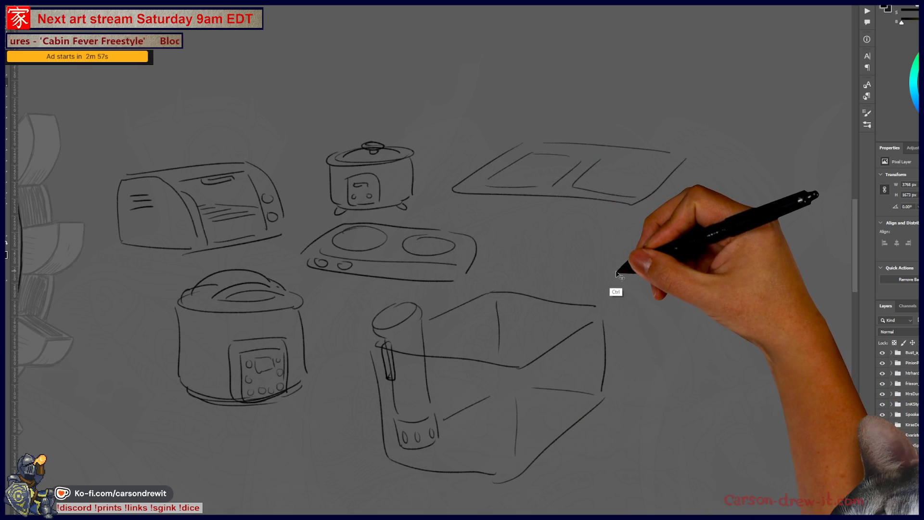
mouse_move(618, 277)
mouse_down()
mouse_move(737, 241)
mouse_move(727, 235)
mouse_up()
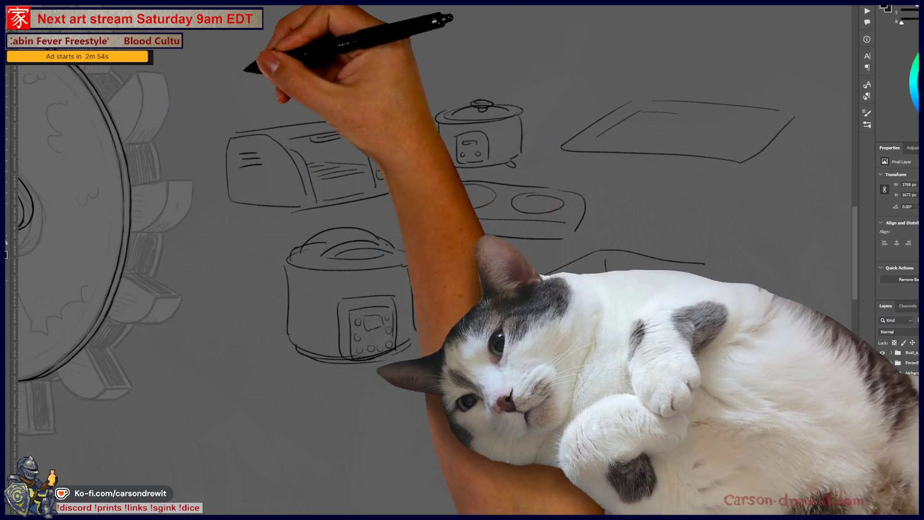
mouse_move(349, 22)
mouse_down()
mouse_move(262, 380)
mouse_move(680, 494)
mouse_move(826, 159)
mouse_move(424, 31)
mouse_move(390, 35)
mouse_up()
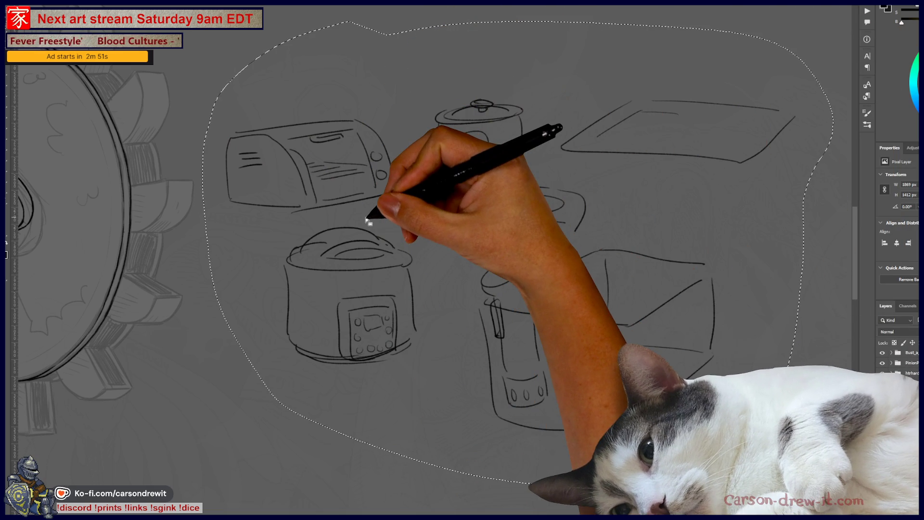
Step: Delete the selected appliance sketches, deselect, and bring the wheel drawing to the centre
key(Delete)
key(ctrl+d)
drag(262, 386, 580, 426)
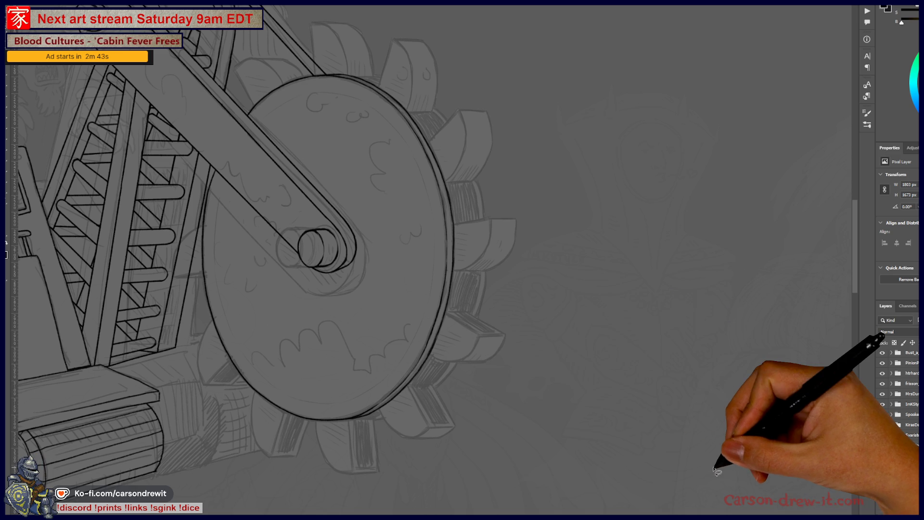
mouse_move(370, 372)
mouse_down()
mouse_move(365, 461)
mouse_move(383, 444)
mouse_move(362, 448)
mouse_up()
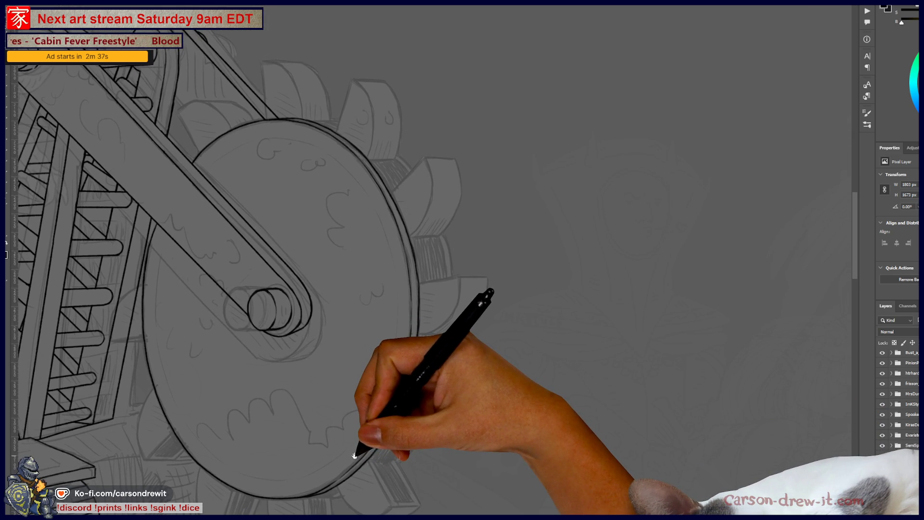
drag(247, 396, 221, 378)
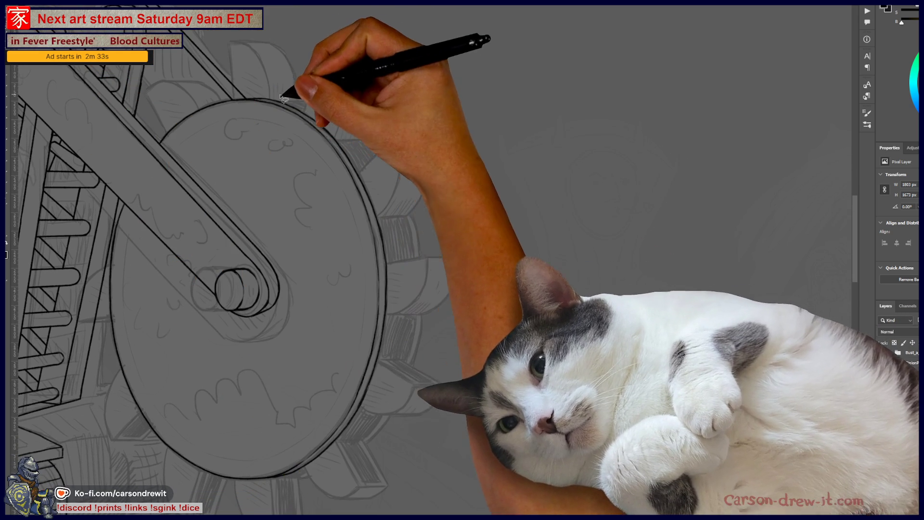
Step: Lasso around the wheel's outer rim and subtract to leave only the crescent strip outside it
mouse_move(280, 88)
mouse_down()
mouse_move(259, 127)
mouse_move(341, 247)
mouse_move(309, 385)
mouse_move(223, 458)
mouse_move(217, 513)
mouse_up()
mouse_move(320, 513)
mouse_down()
mouse_move(395, 458)
mouse_move(410, 113)
mouse_move(280, 87)
mouse_up()
alt+click(300, 275)
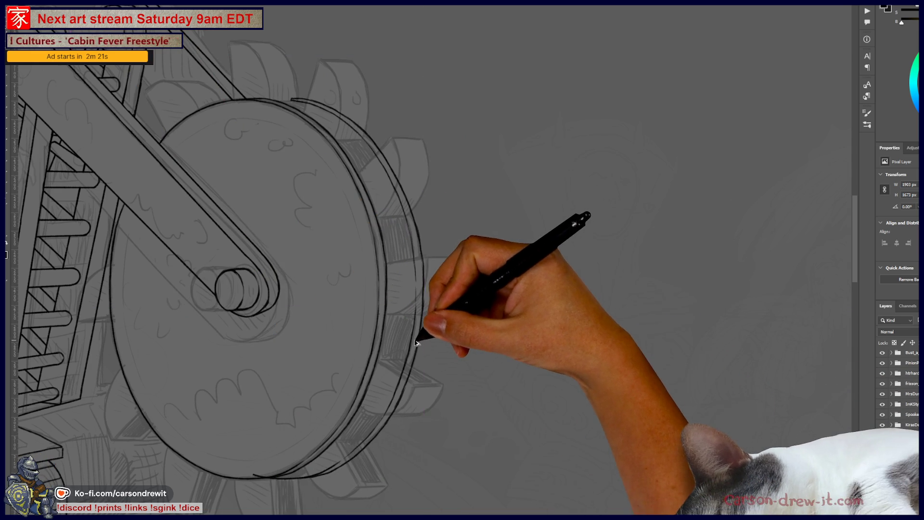
scroll(416, 343, down, 2)
scroll(388, 388, up, 5)
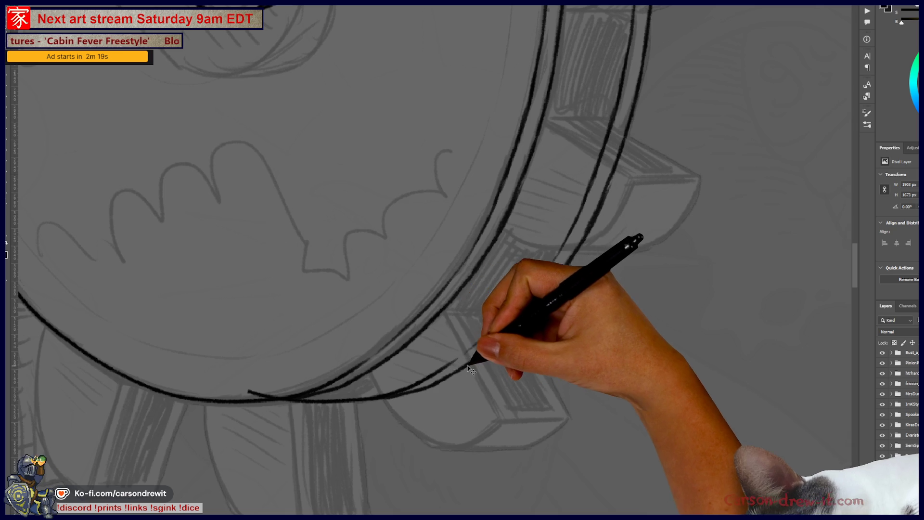
scroll(474, 365, down, 4)
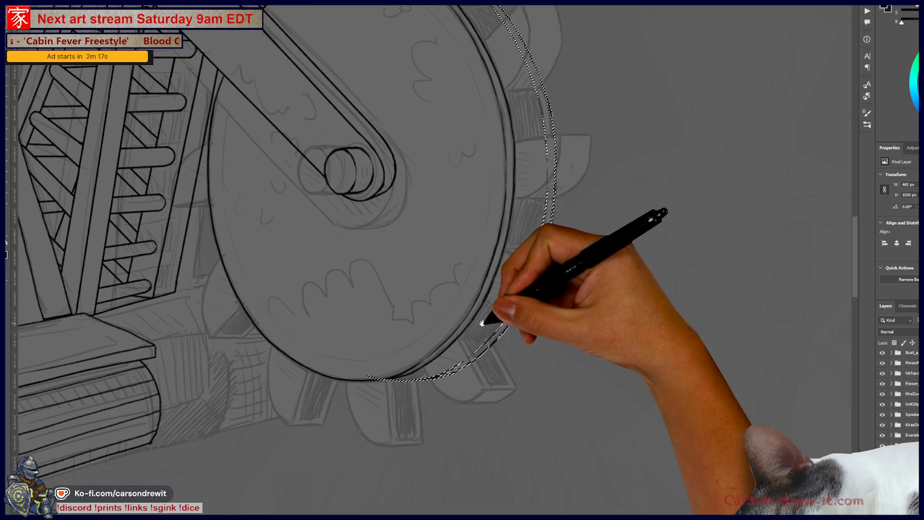
Step: Free-transform the rim strip, stretching it leftward and shifting the outer rim line up about 10 px
scroll(420, 463, up, 2)
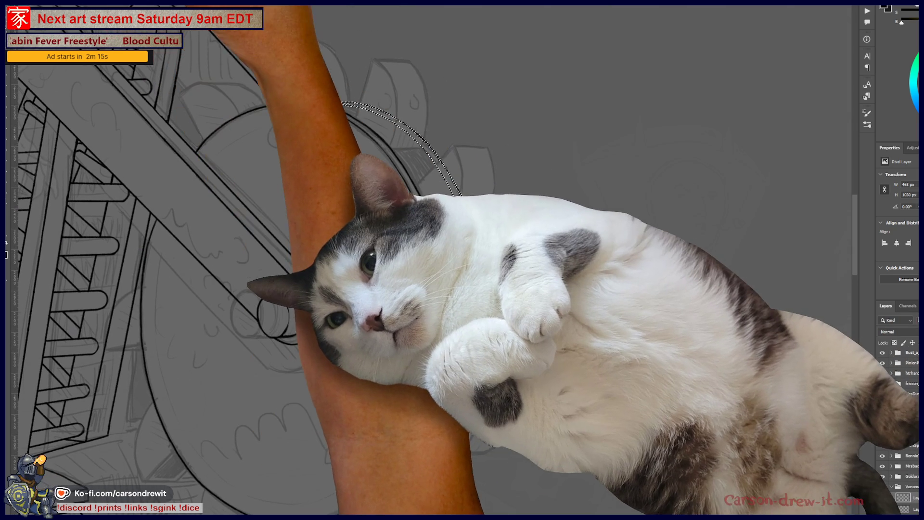
key(ctrl+t)
mouse_move(342, 103)
mouse_down()
mouse_move(391, 101)
mouse_move(303, 110)
mouse_up()
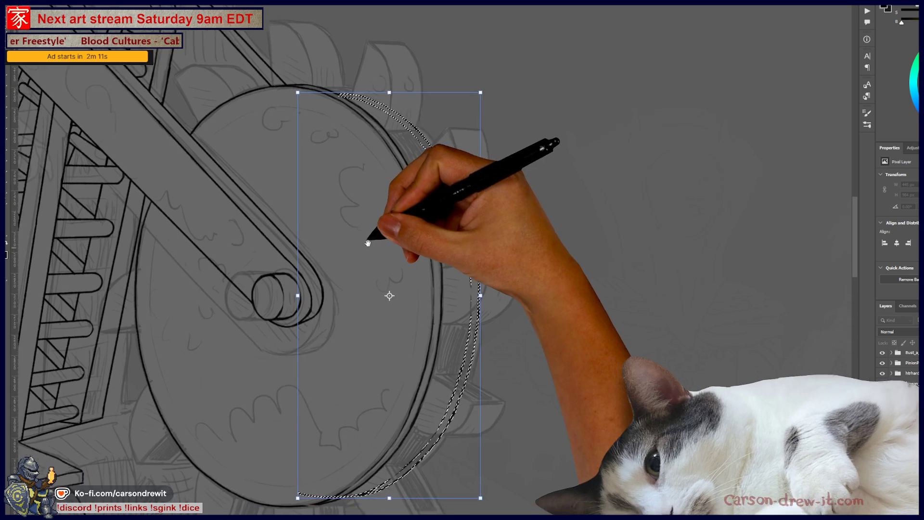
drag(373, 248, 374, 226)
drag(302, 68, 298, 62)
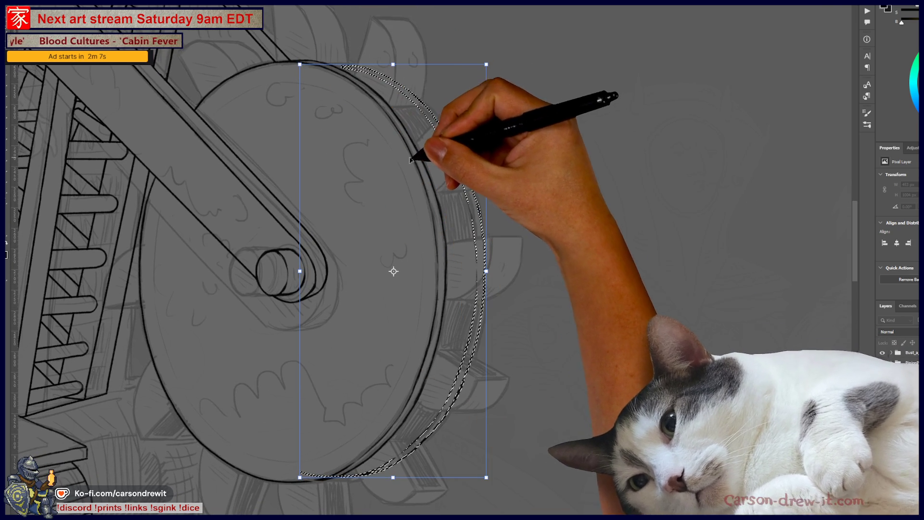
mouse_move(448, 197)
mouse_down()
mouse_move(457, 186)
mouse_move(447, 192)
mouse_up()
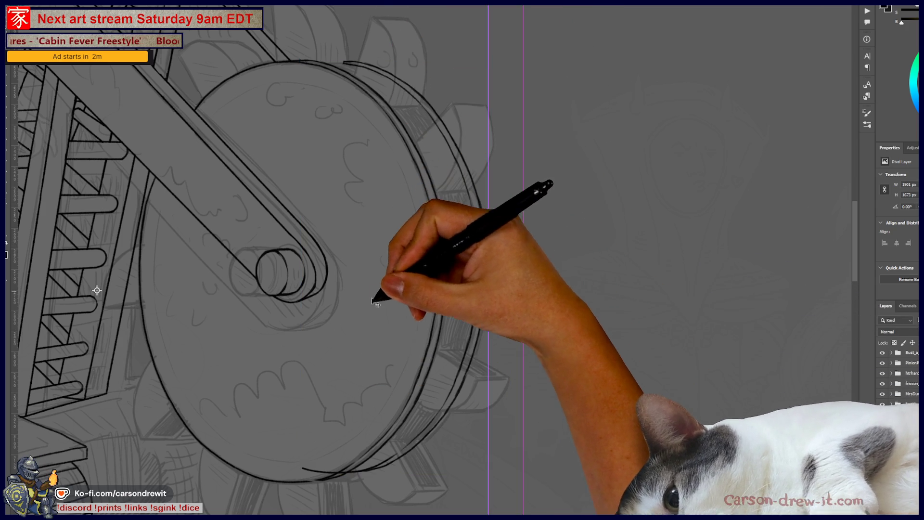
Step: Zoom in and ink the lower curve and upper edge of the wheel rim in black
scroll(331, 363, up, 5)
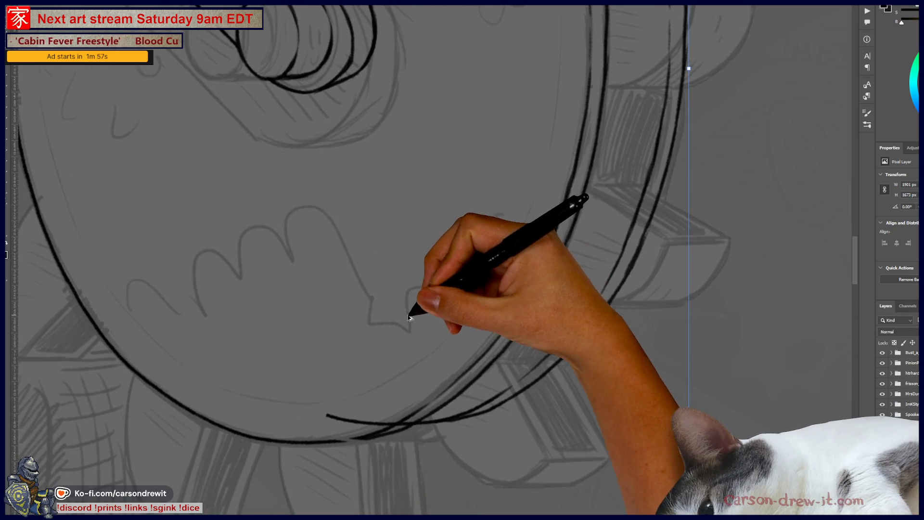
scroll(414, 274, up, 3)
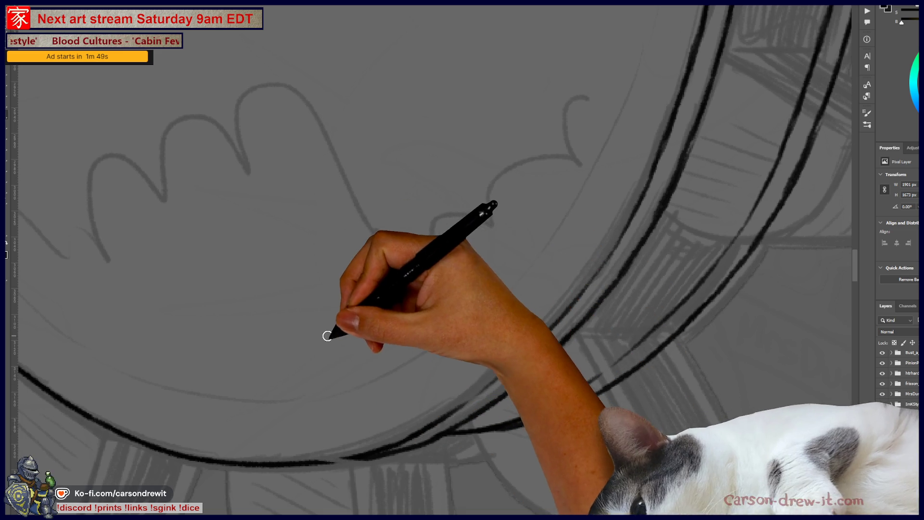
drag(333, 457, 395, 446)
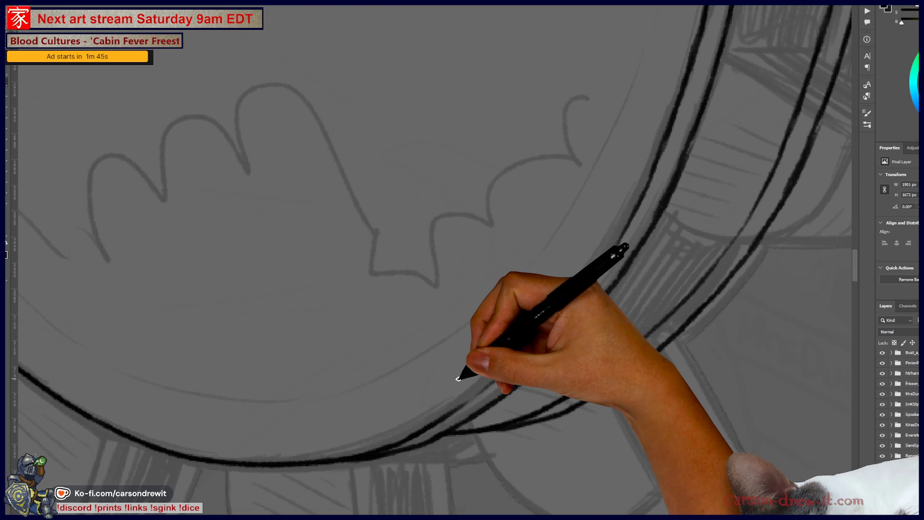
scroll(458, 378, down, 5)
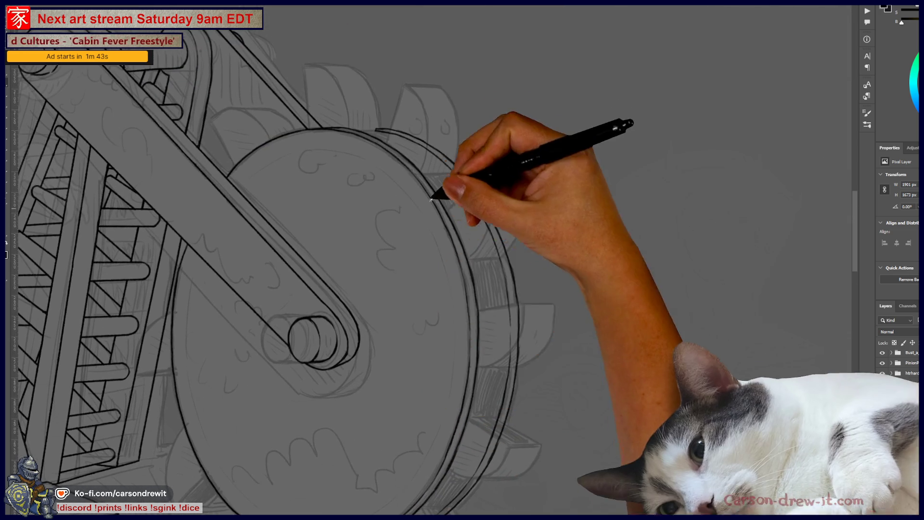
scroll(491, 323, up, 5)
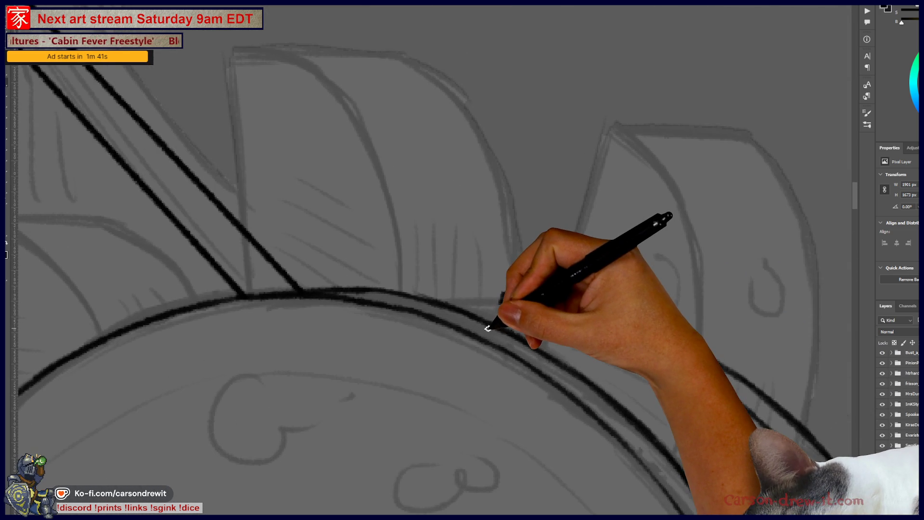
drag(504, 294, 549, 295)
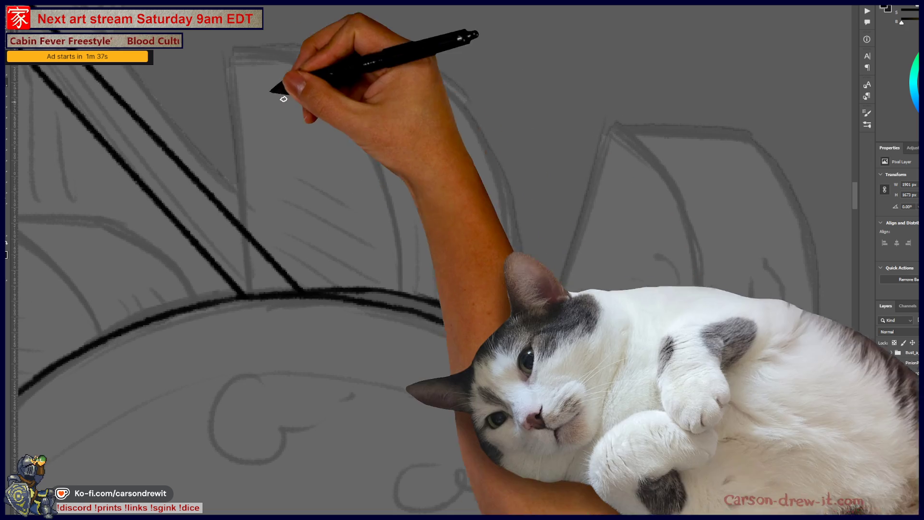
Step: Ink the left edge of the upper paddle, then undo that stroke
mouse_move(287, 279)
mouse_down()
mouse_move(449, 367)
mouse_move(416, 302)
mouse_up()
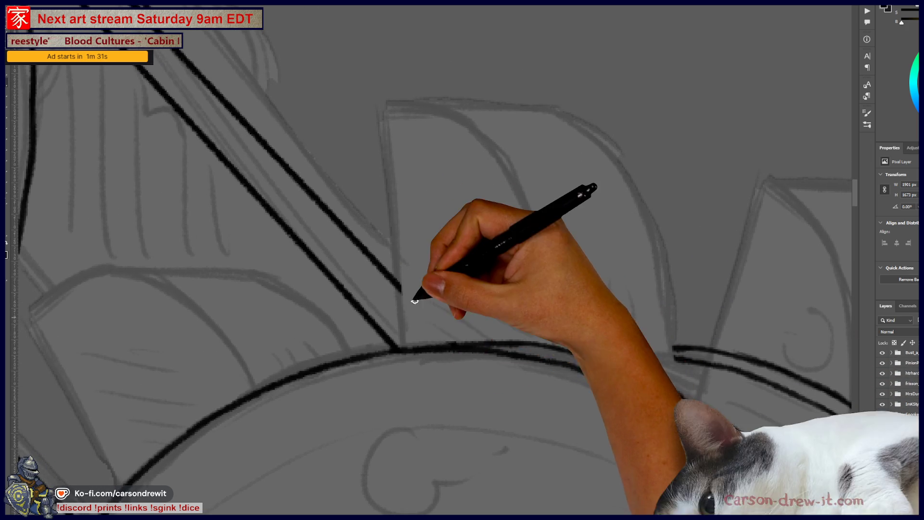
drag(399, 344, 384, 198)
key(ctrl+z)
Step: Ink the first paddle's left edge, top edge and curved right side, redoing the top edge twice
drag(384, 102, 405, 349)
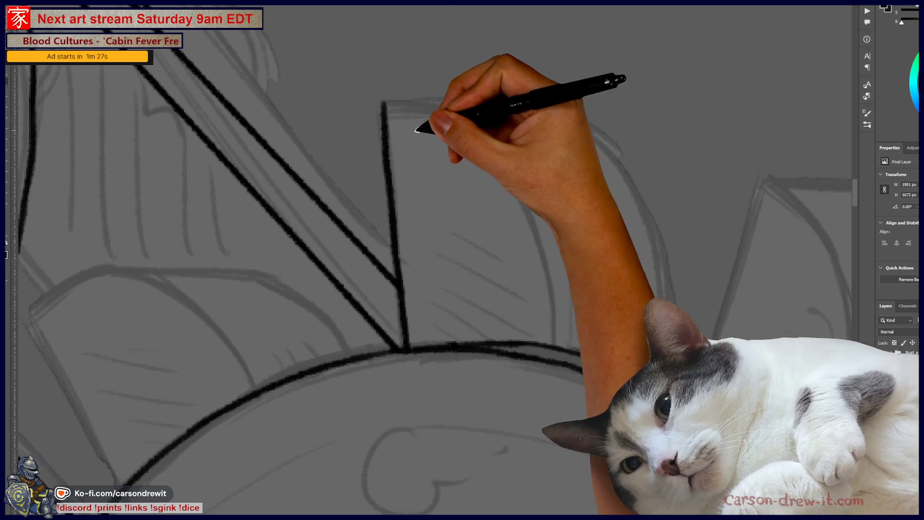
drag(395, 110, 428, 112)
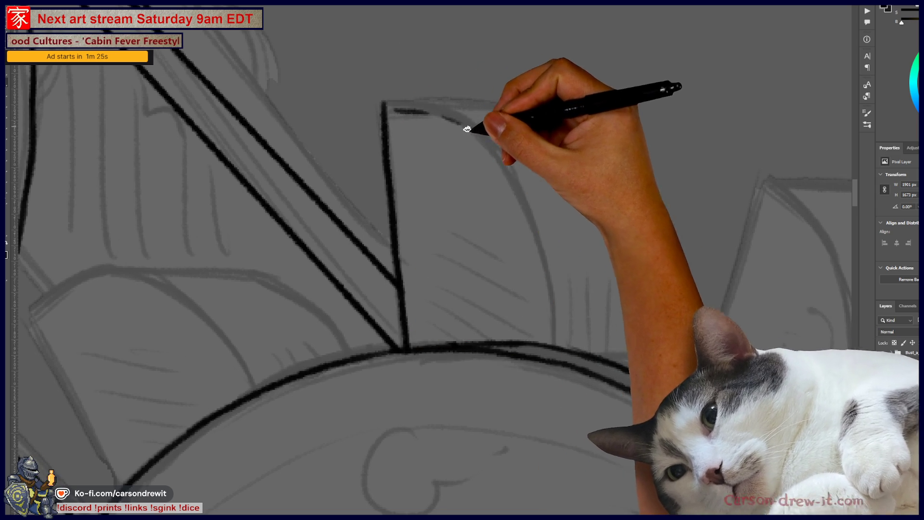
mouse_move(524, 200)
mouse_down()
mouse_move(553, 285)
mouse_move(561, 340)
mouse_move(554, 348)
mouse_up()
drag(383, 100, 532, 95)
key(ctrl+z)
drag(391, 99, 544, 93)
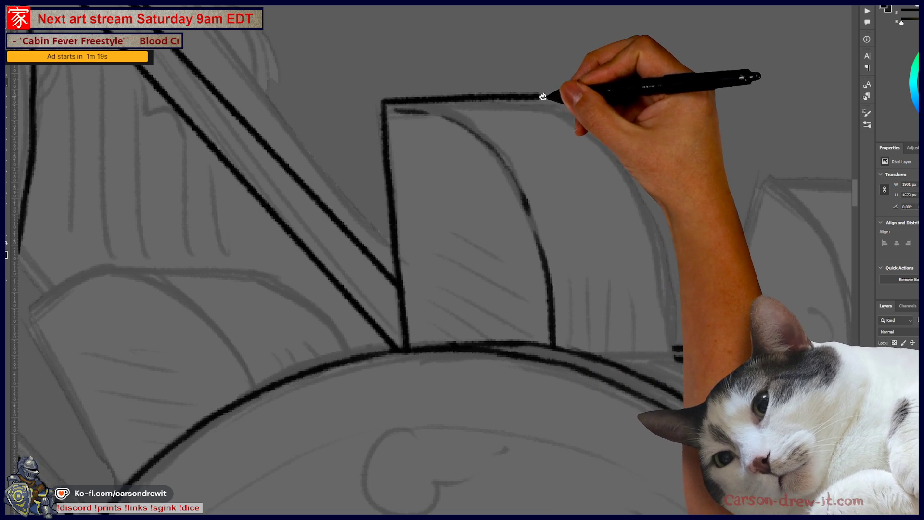
key(ctrl+z)
mouse_move(388, 101)
mouse_down()
mouse_move(532, 107)
mouse_move(584, 120)
mouse_move(632, 182)
mouse_move(662, 274)
mouse_move(670, 366)
mouse_up()
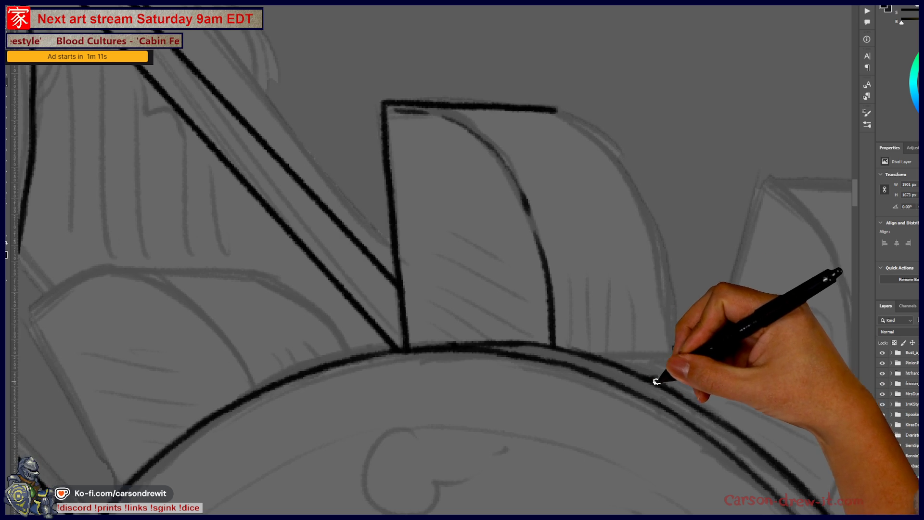
mouse_move(558, 110)
mouse_down()
mouse_move(576, 118)
mouse_move(638, 198)
mouse_move(674, 332)
mouse_up()
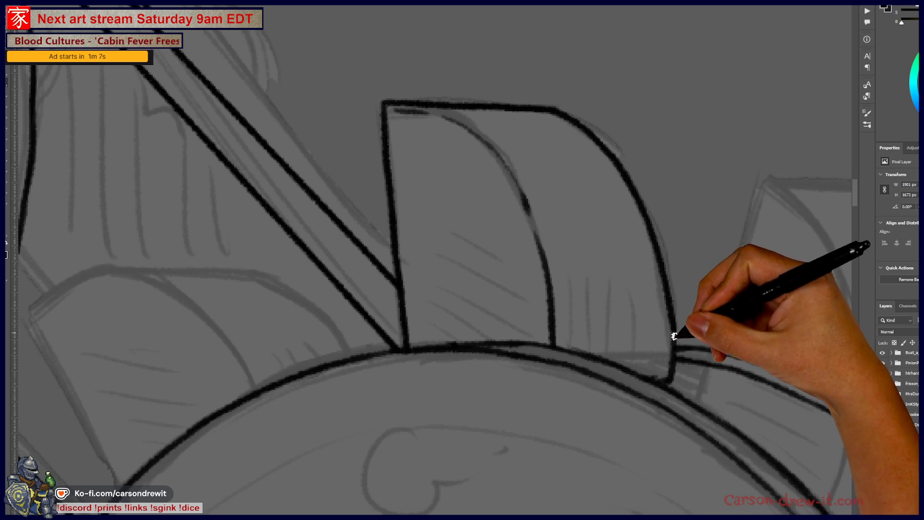
Step: Ink a short stroke on the lower rim and the left and right edges of the next paddle
drag(672, 420, 396, 392)
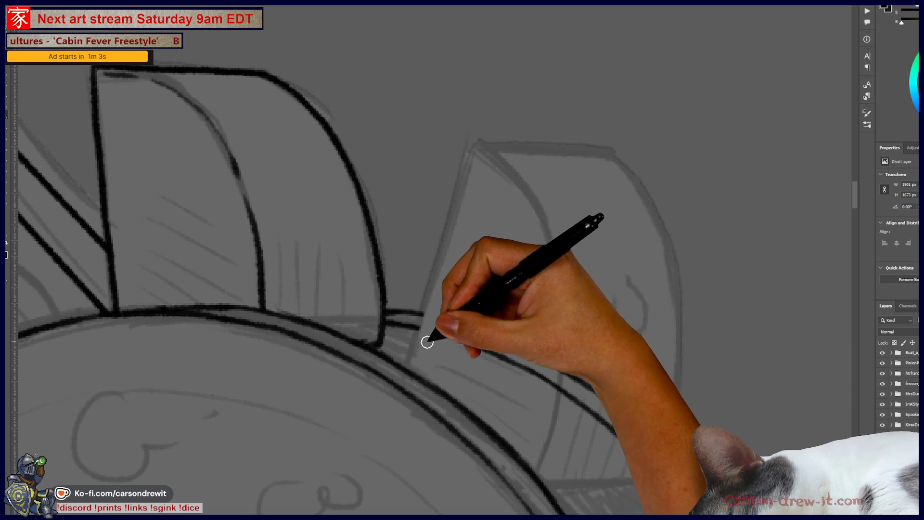
drag(429, 330, 457, 340)
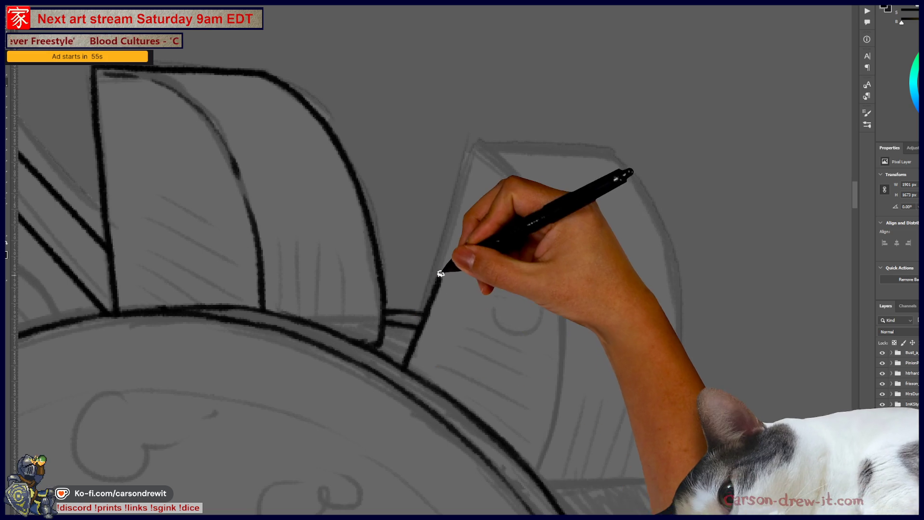
mouse_move(406, 367)
mouse_down()
mouse_move(472, 151)
mouse_move(614, 151)
mouse_up()
drag(621, 247, 456, 167)
Step: Ink the top-left corner of the following paddle face, then switch to the drawing-game canvas
mouse_move(458, 77)
mouse_down()
mouse_move(479, 103)
mouse_move(517, 220)
mouse_move(516, 311)
mouse_up()
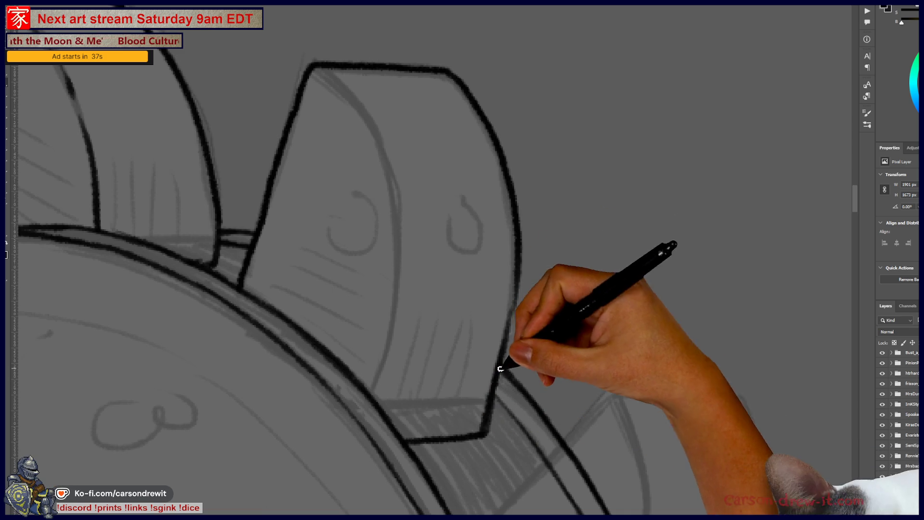
mouse_move(324, 80)
mouse_down()
mouse_move(358, 119)
mouse_move(391, 268)
mouse_move(375, 397)
mouse_up()
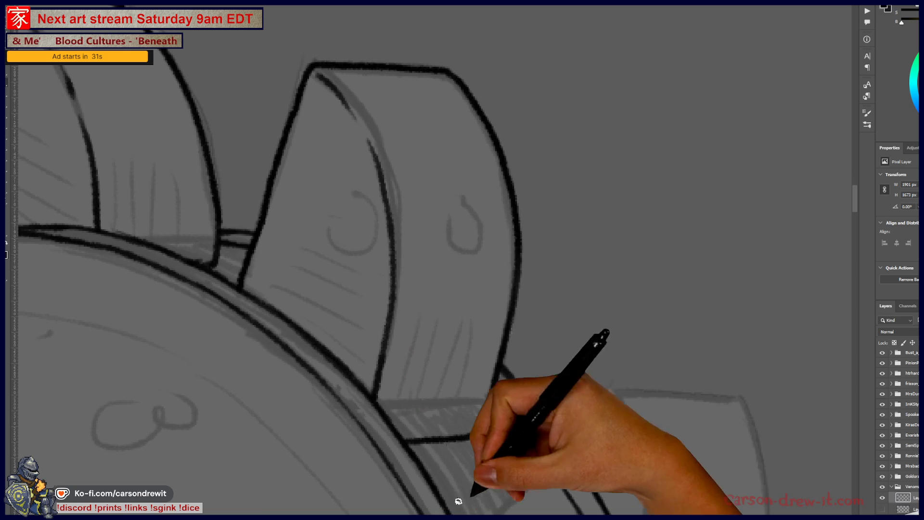
scroll(558, 301, down, 5)
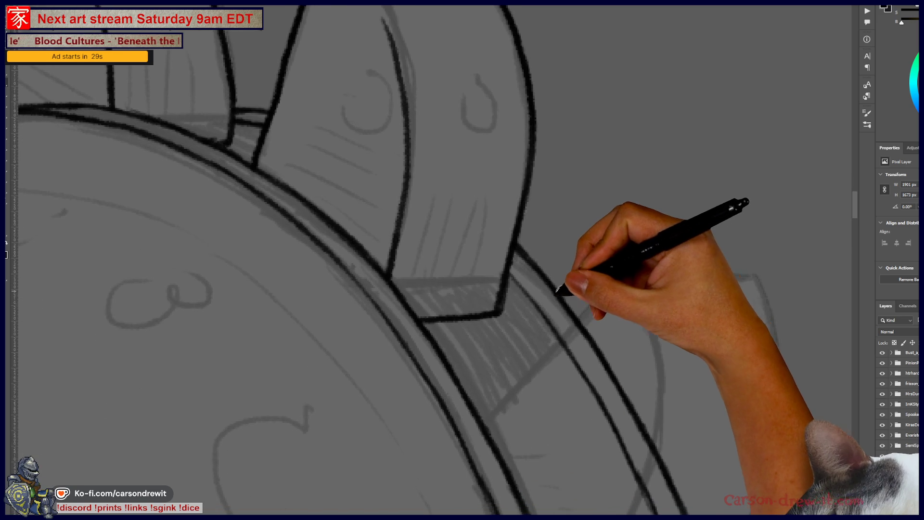
scroll(560, 290, down, 5)
scroll(457, 250, up, 5)
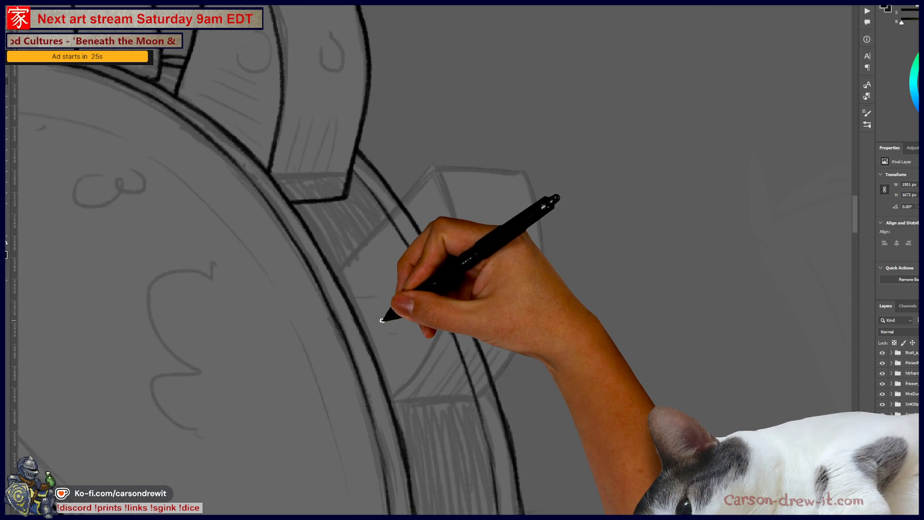
drag(423, 275, 405, 258)
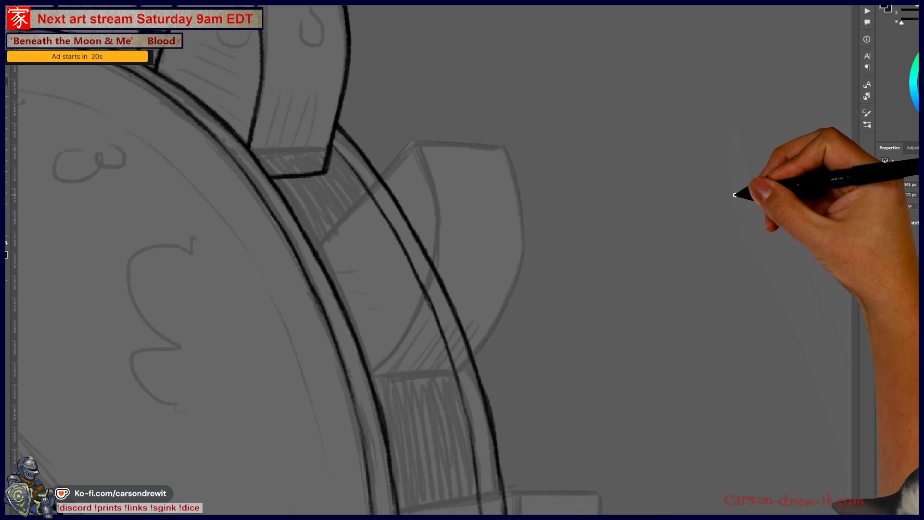
key(ctrl+Tab)
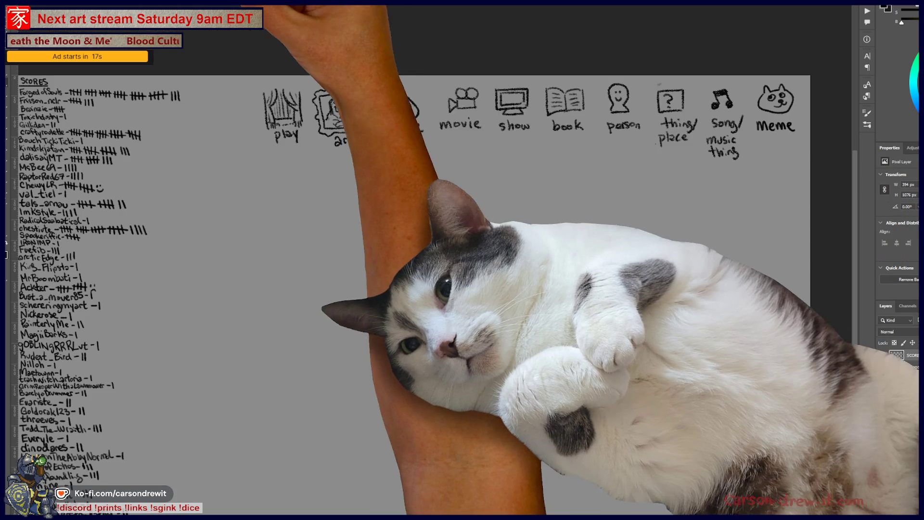
Step: Bring the category icons, including the meme icon, into view and draw the lying figure's arm and hand
scroll(554, 270, up, 3)
drag(575, 188, 534, 332)
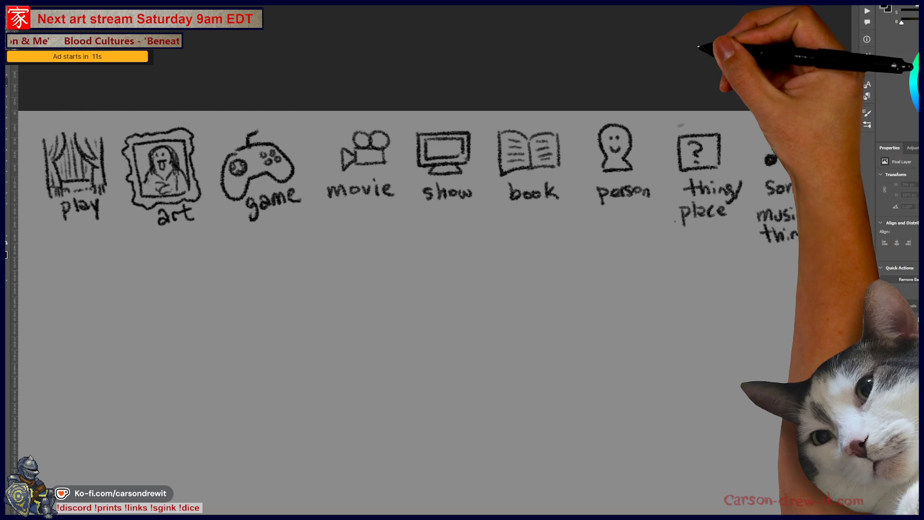
drag(606, 124, 539, 107)
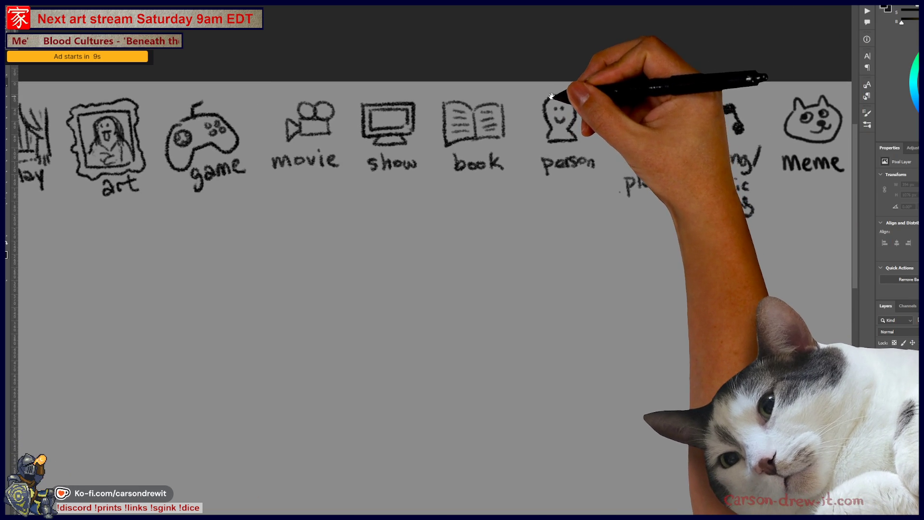
scroll(539, 107, up, 2)
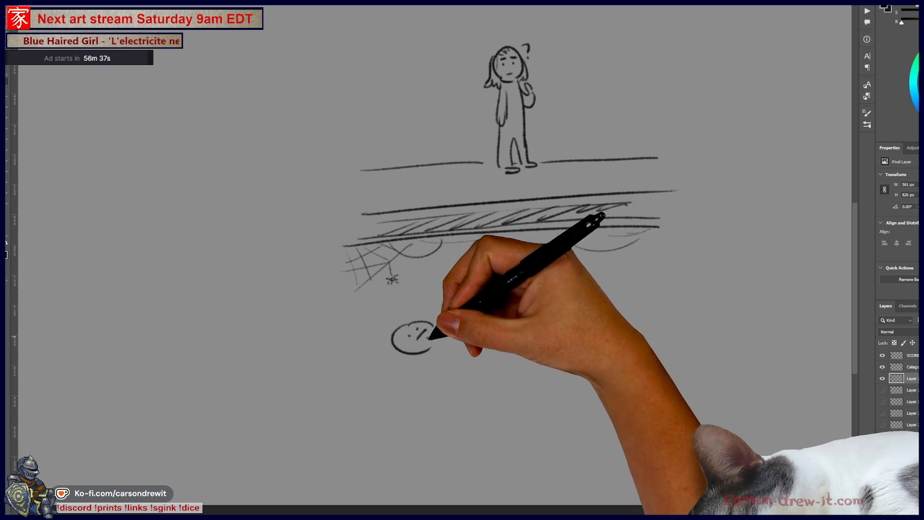
mouse_move(446, 342)
mouse_down()
mouse_move(496, 342)
mouse_move(508, 360)
mouse_up()
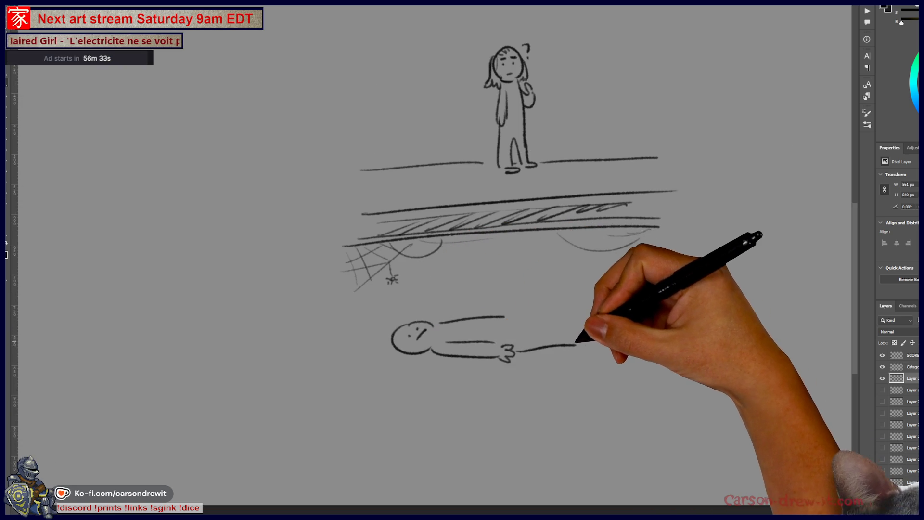
Step: Add a foot to the lying figure, then circle the middle word blank with an arc pointing down
mouse_move(582, 344)
mouse_down()
mouse_move(568, 316)
mouse_move(564, 324)
mouse_up()
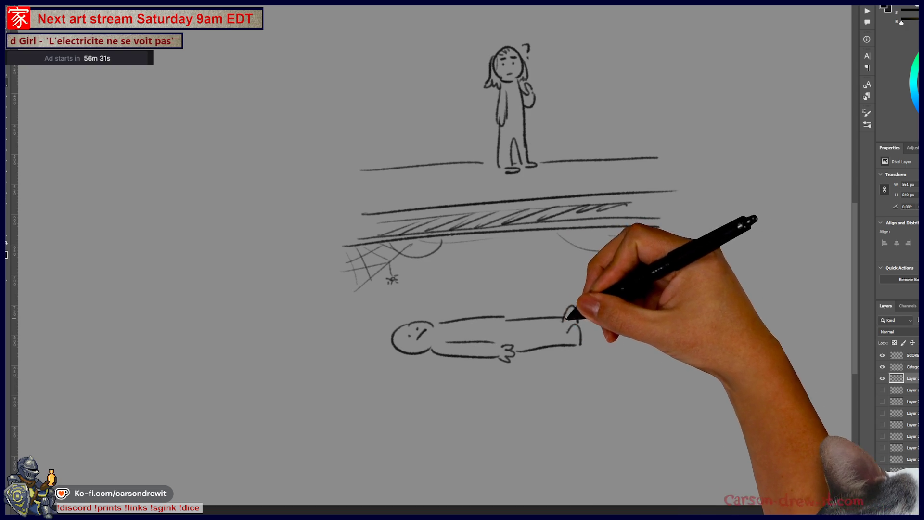
drag(447, 316, 479, 391)
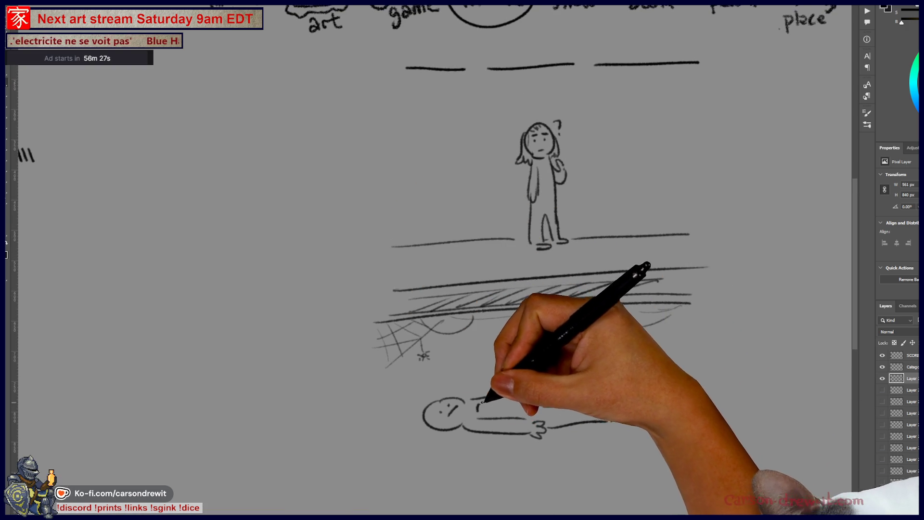
drag(511, 406, 482, 440)
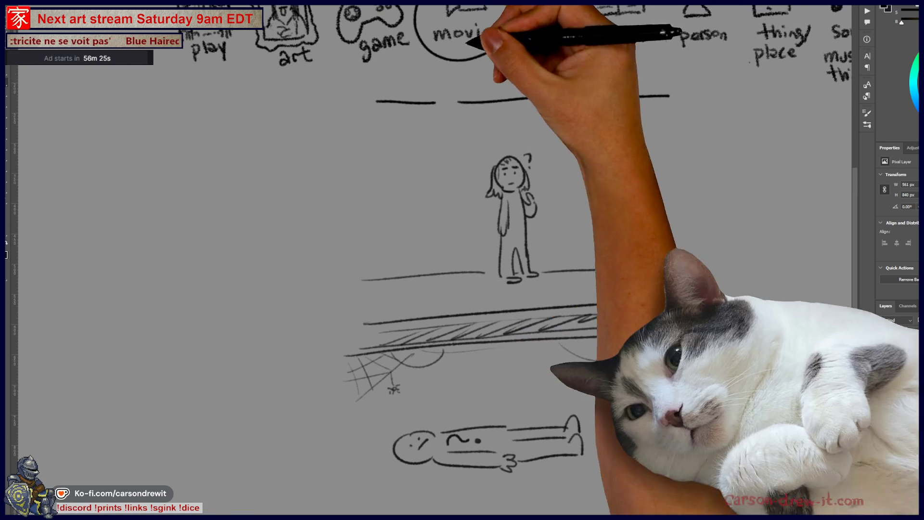
drag(532, 149, 455, 136)
mouse_move(406, 76)
mouse_down()
mouse_move(406, 113)
mouse_move(289, 394)
mouse_move(305, 392)
mouse_move(309, 372)
mouse_move(307, 419)
mouse_move(367, 247)
mouse_up()
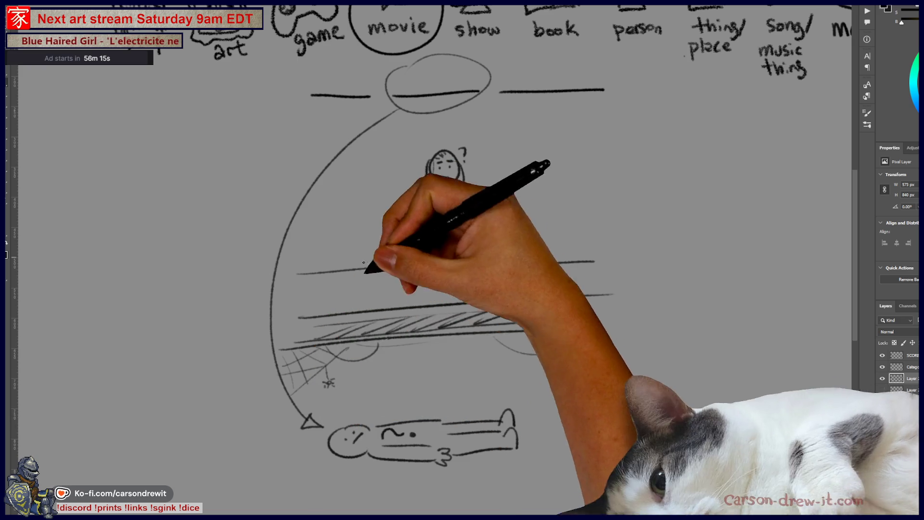
Step: Add an arrowhead and ground lines under the lying figure, and circle the right word blank
drag(511, 424, 501, 288)
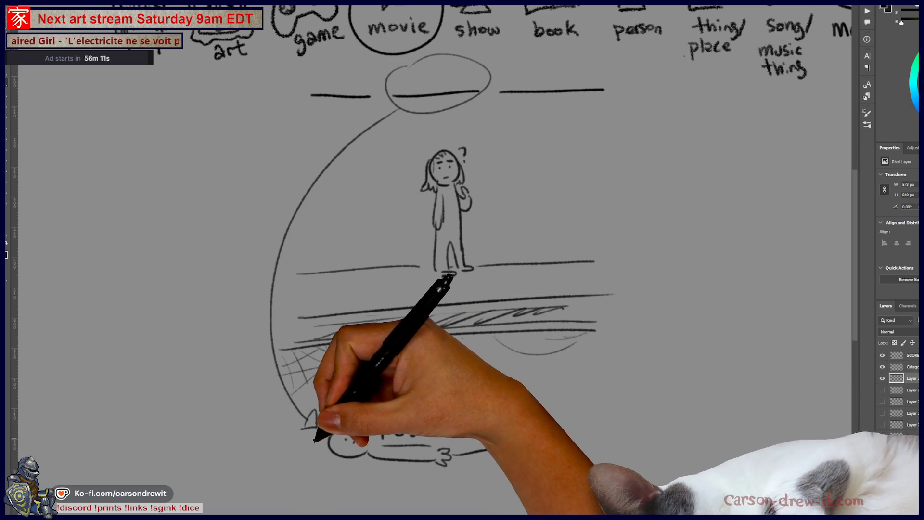
drag(312, 485, 326, 479)
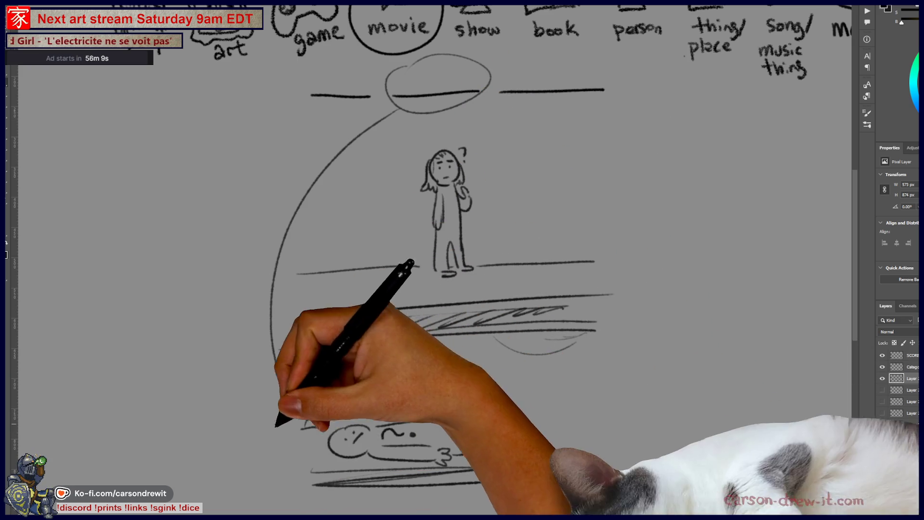
drag(501, 91, 604, 89)
mouse_move(523, 57)
mouse_down()
mouse_move(604, 140)
mouse_move(619, 298)
mouse_up()
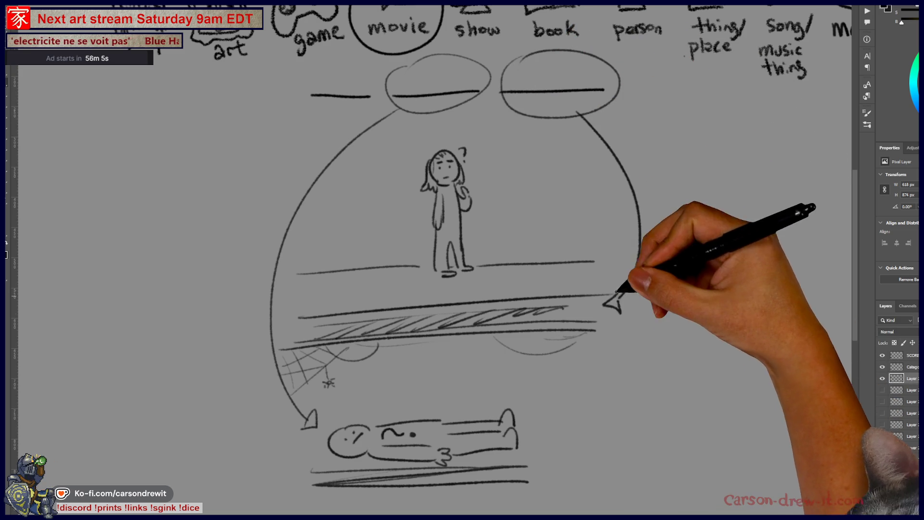
key(ctrl+z)
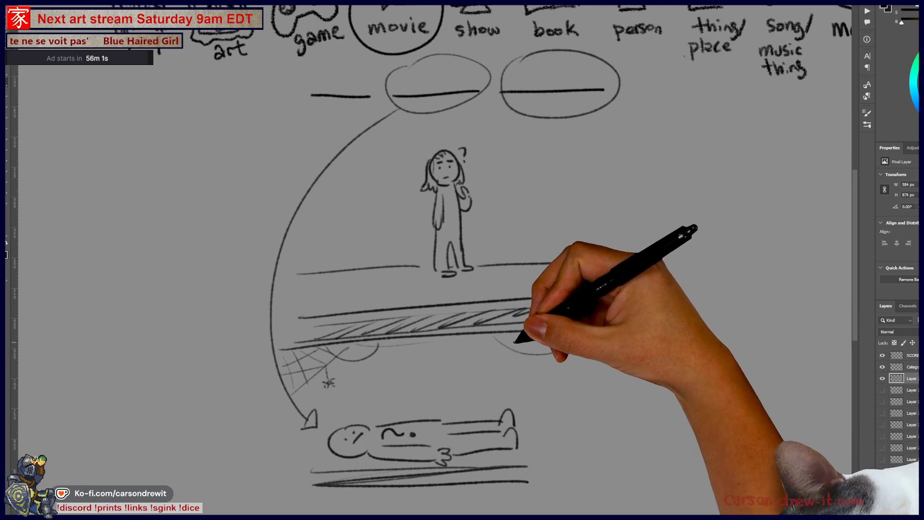
Step: Draw a down arrow, an arc from the right oval to it, a circle around it, and a line above the figure
drag(506, 358, 509, 357)
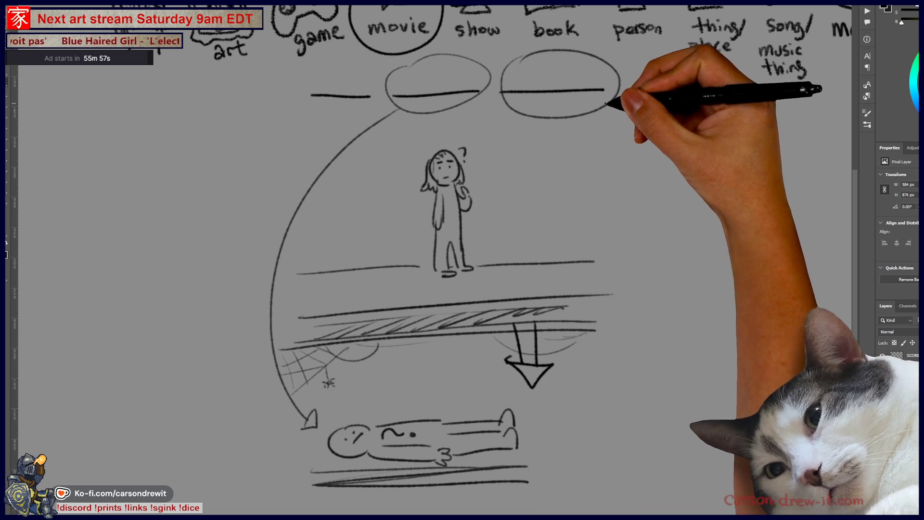
drag(605, 104, 693, 271)
drag(574, 343, 571, 359)
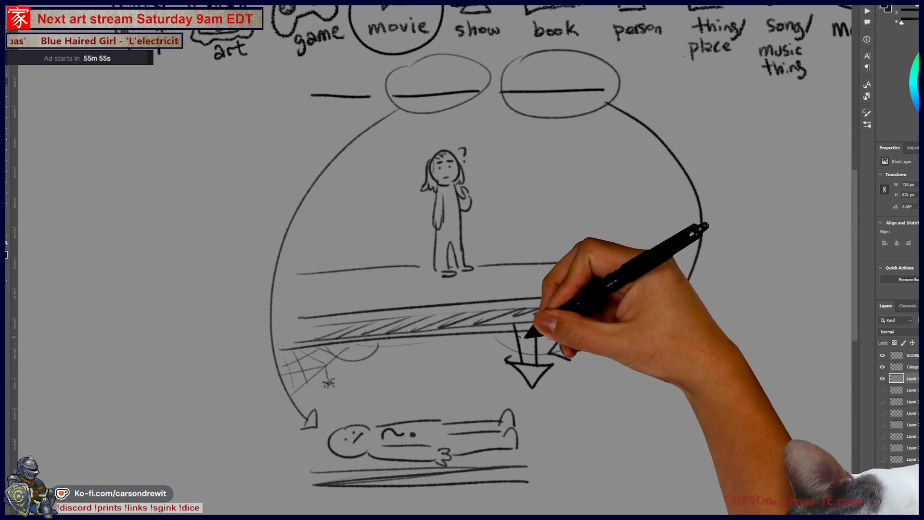
drag(592, 407, 565, 410)
mouse_move(503, 320)
mouse_down()
mouse_move(464, 370)
mouse_move(539, 385)
mouse_up()
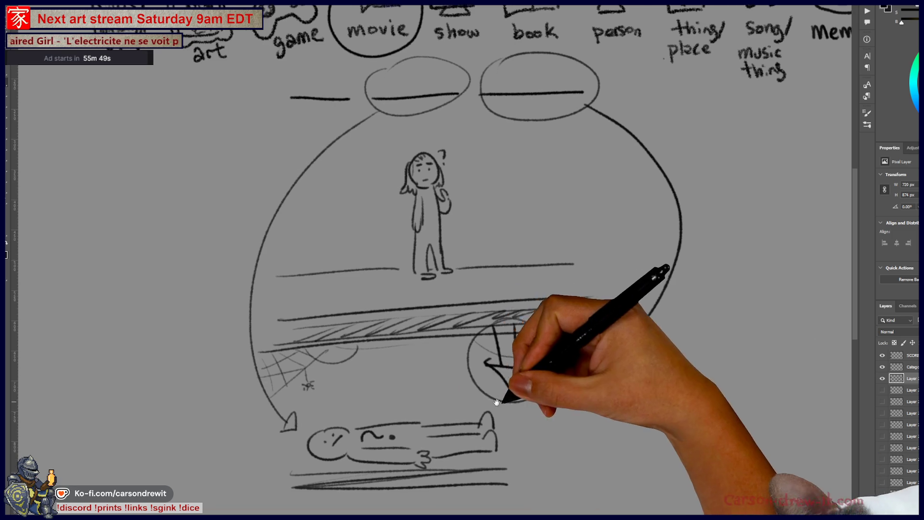
drag(373, 391, 474, 394)
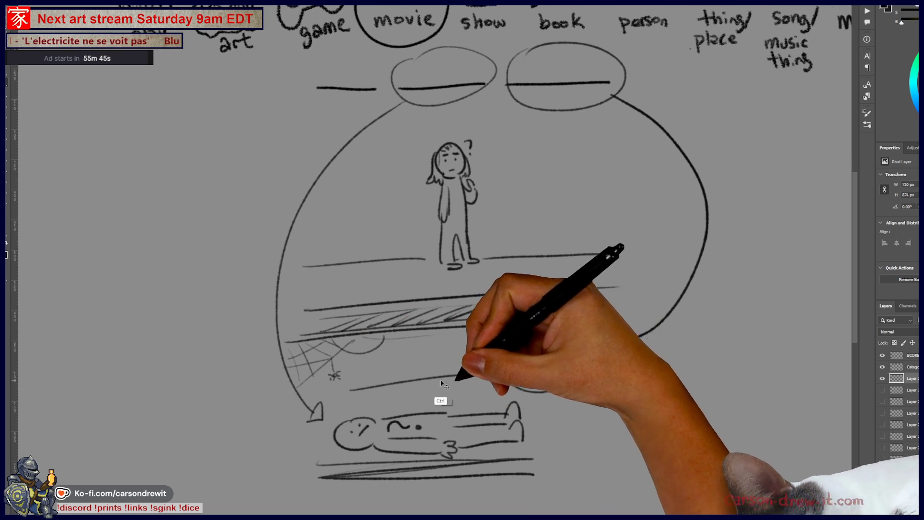
Step: Circle the left word blank, add a thought bubble by the head, and an arrowhead beside the circled arrow
drag(509, 374, 577, 415)
mouse_move(392, 124)
mouse_down()
mouse_move(388, 114)
mouse_move(393, 151)
mouse_up()
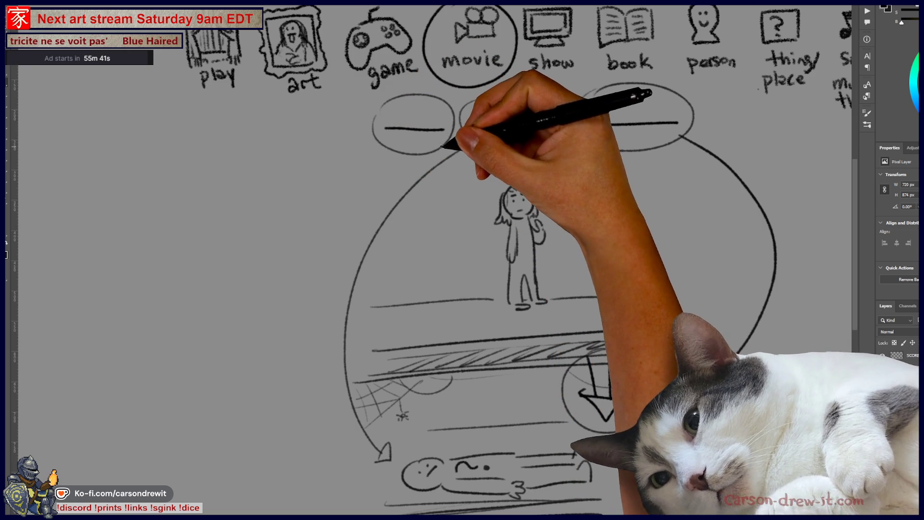
drag(533, 183, 537, 196)
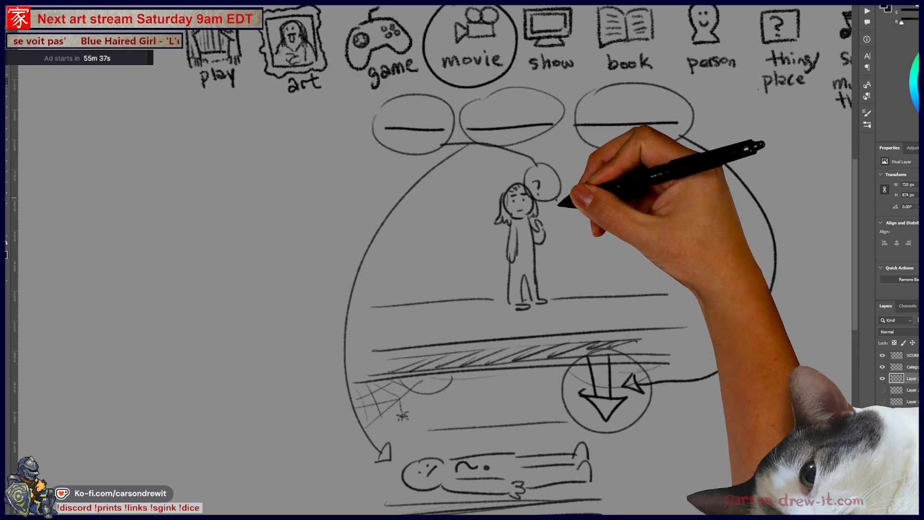
mouse_move(536, 186)
mouse_down()
mouse_move(526, 227)
mouse_move(549, 198)
mouse_move(545, 234)
mouse_up()
key(ctrl+z)
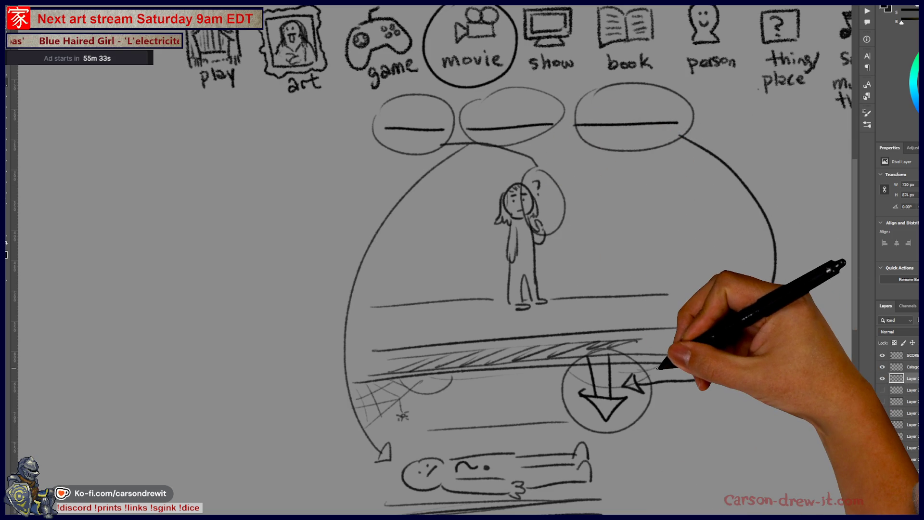
drag(584, 382, 495, 332)
mouse_move(554, 331)
mouse_down()
mouse_move(560, 349)
mouse_move(532, 354)
mouse_up()
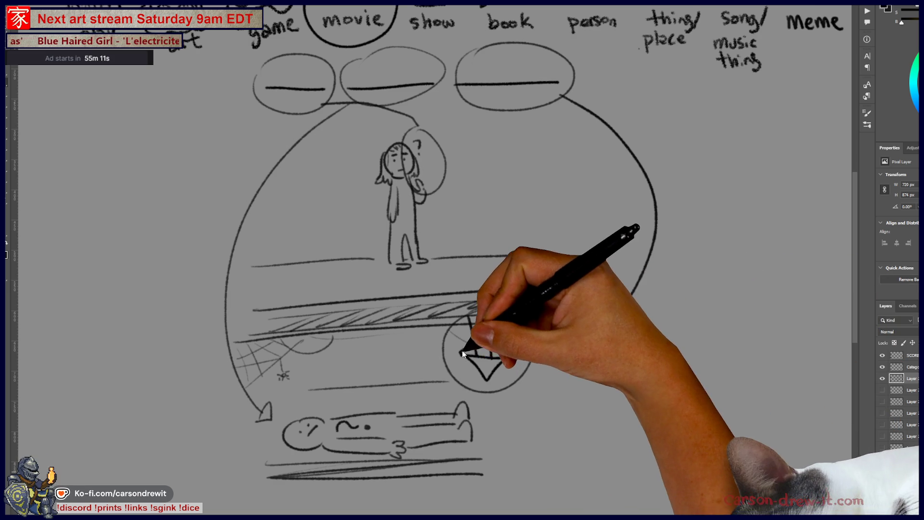
Step: Hide the hanging-figure sketch layer and the pot sketch layer, leaving the canvas blank below the icons
scroll(475, 351, down, 2)
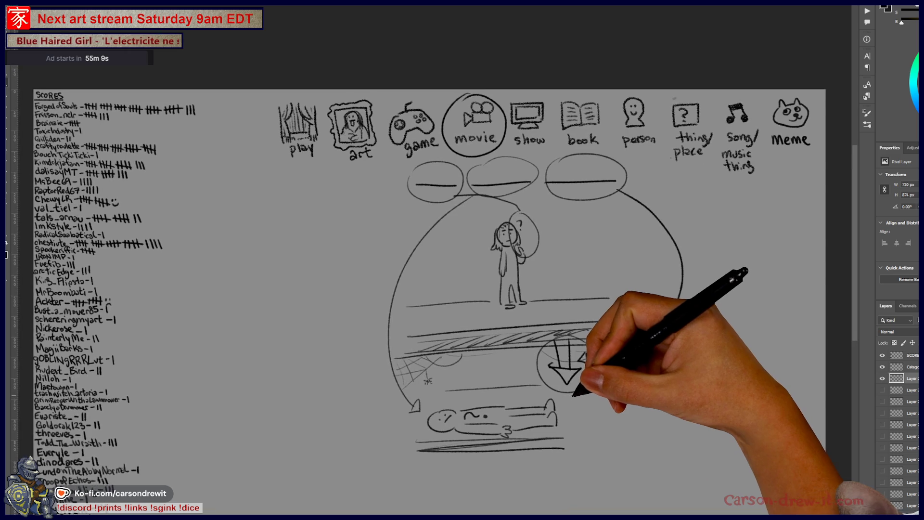
scroll(578, 382, up, 3)
scroll(580, 410, down, 3)
scroll(535, 448, up, 5)
scroll(558, 437, down, 3)
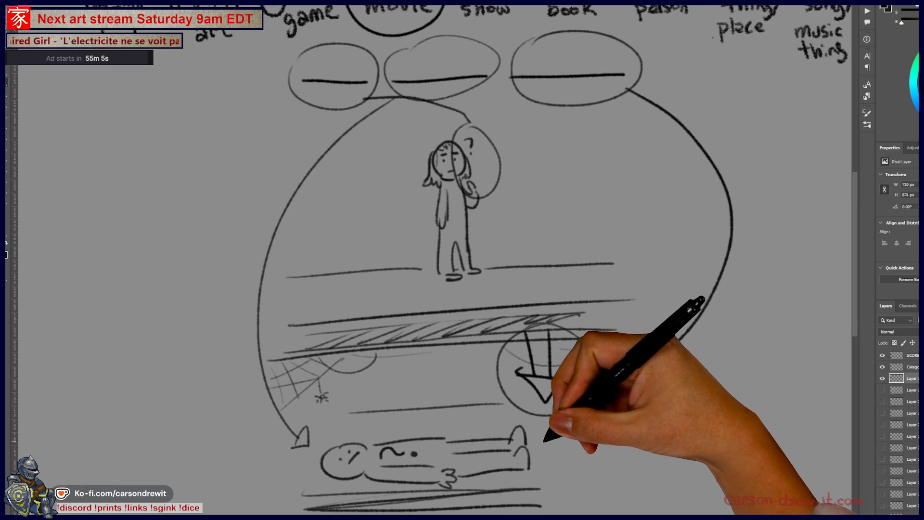
click(883, 380)
click(881, 392)
click(881, 391)
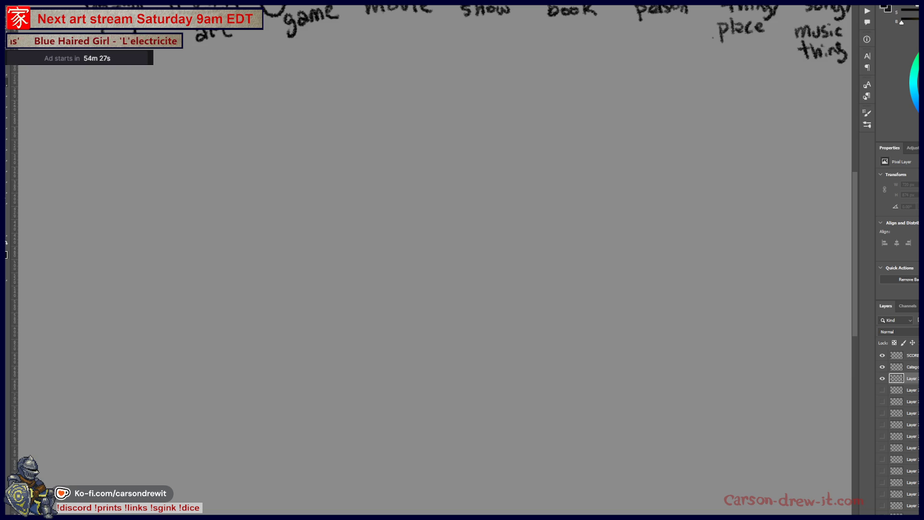
Step: Circle the movie category icon and draw six word blanks under the icon row
scroll(345, 54, up, 3)
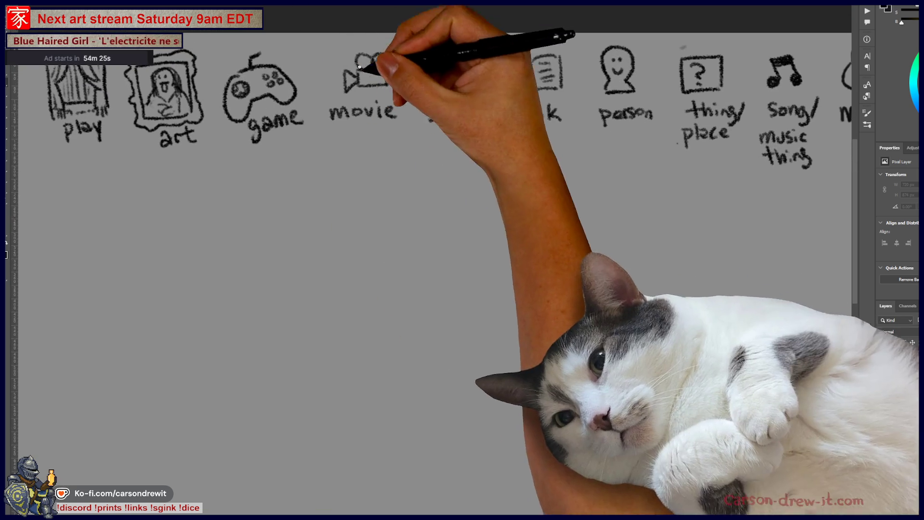
scroll(345, 55, up, 2)
mouse_move(400, 123)
mouse_down()
mouse_move(310, 93)
mouse_move(347, 178)
mouse_up()
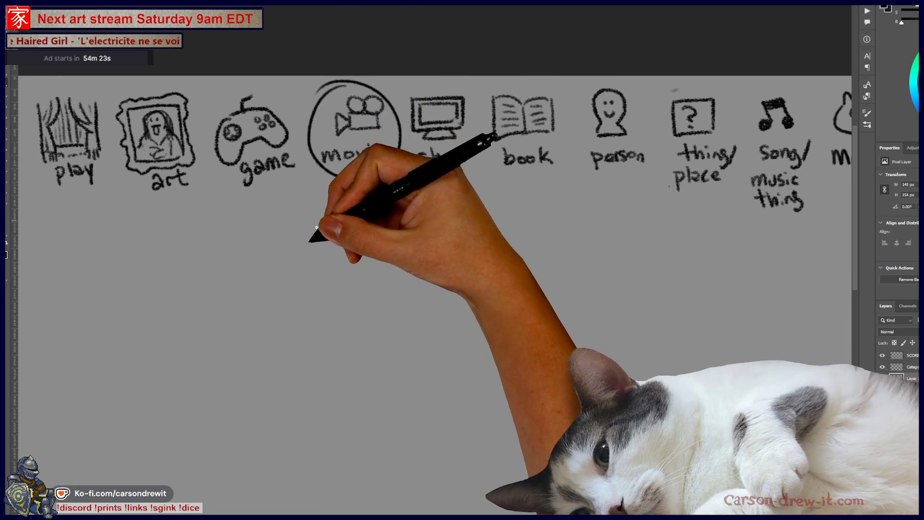
drag(192, 233, 651, 219)
click(362, 224)
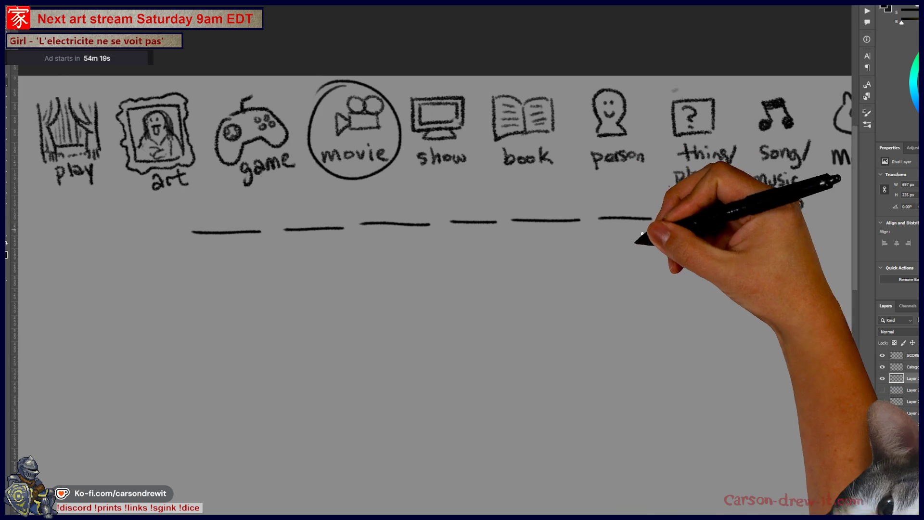
Step: Sketch a rounded head loop below the blanks, then undo it
scroll(651, 224, down, 4)
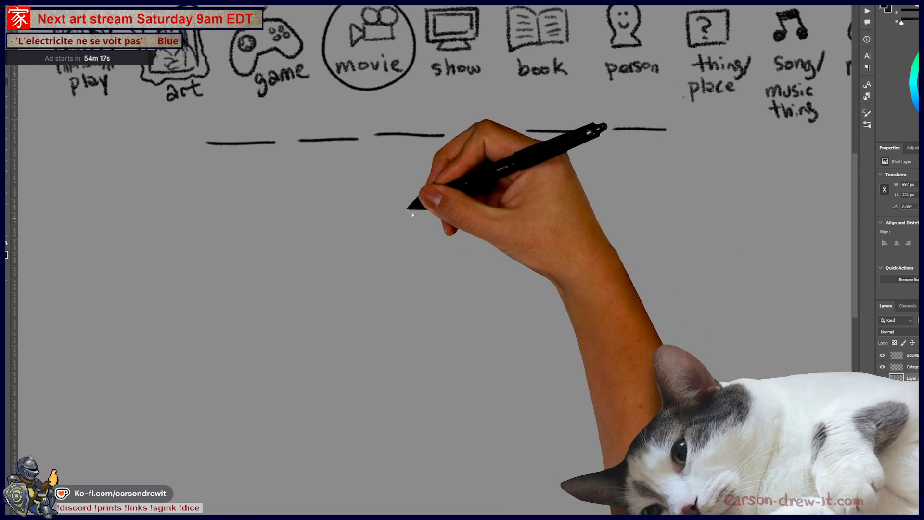
drag(333, 210, 350, 202)
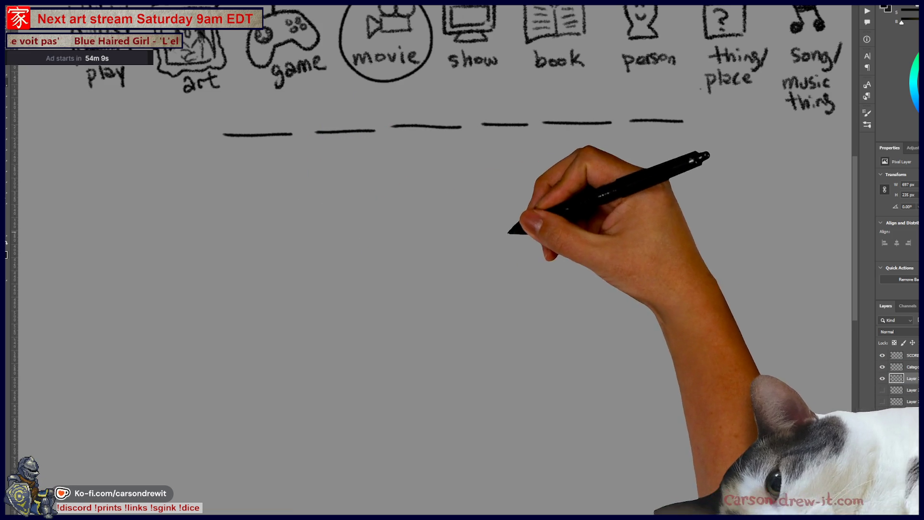
mouse_move(270, 322)
mouse_down()
mouse_move(320, 330)
mouse_move(273, 332)
mouse_move(294, 340)
mouse_move(354, 288)
mouse_up()
key(ctrl+z)
key(ctrl+z)
Step: Draw a stick figure with a round smiling head, a curved arm and a waving hand
drag(315, 340, 347, 283)
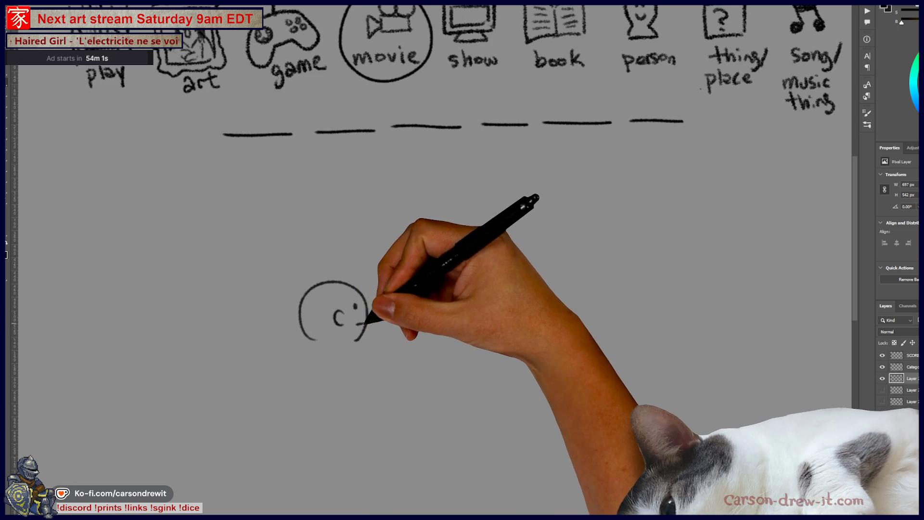
drag(357, 289, 356, 338)
drag(355, 325, 363, 324)
drag(316, 347, 307, 424)
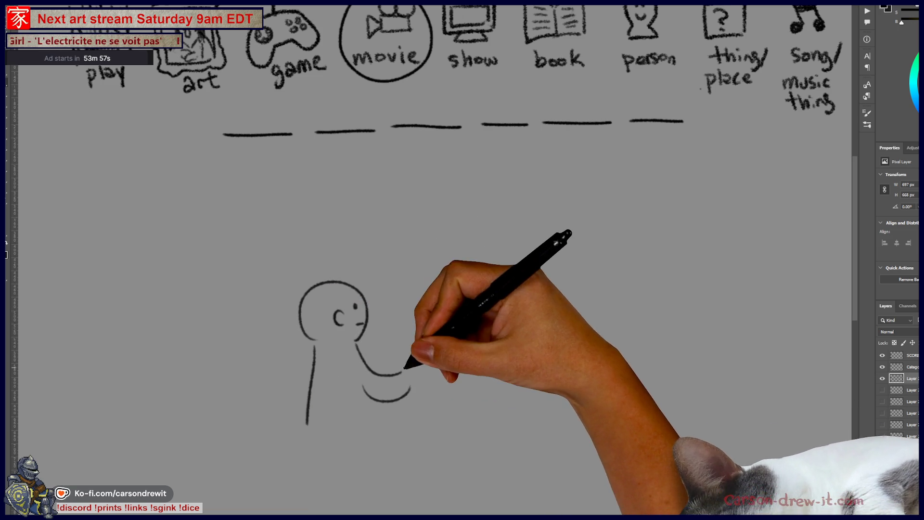
mouse_move(406, 365)
mouse_down()
mouse_move(424, 368)
mouse_move(409, 388)
mouse_up()
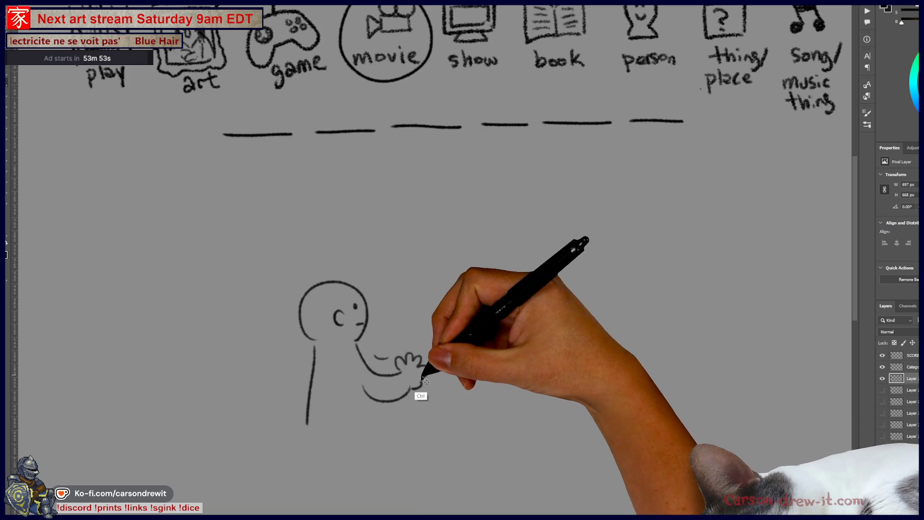
key(ctrl+z)
key(ctrl+z)
key(ctrl+z)
drag(346, 354, 406, 347)
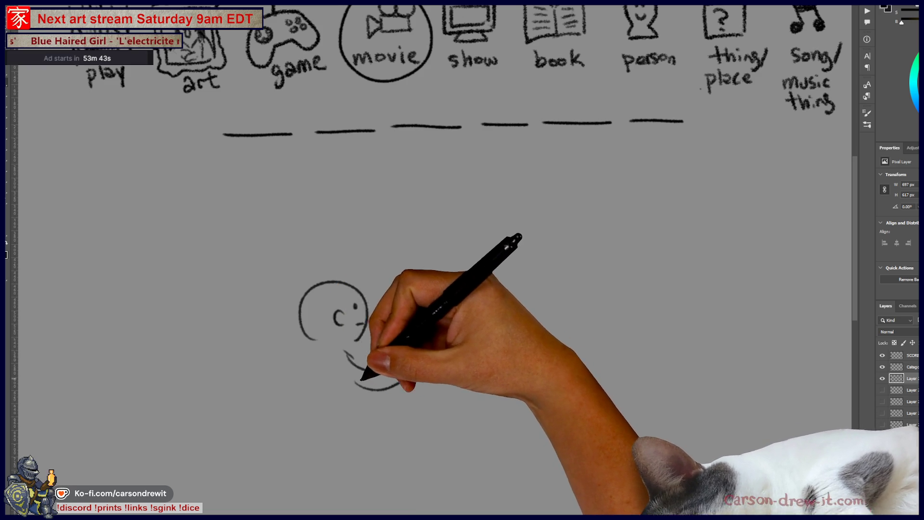
mouse_move(340, 315)
mouse_down()
mouse_move(361, 337)
mouse_move(436, 361)
mouse_move(423, 258)
mouse_move(496, 332)
mouse_up()
Step: Outline a bulky figure to the right of the stick figure, redoing the first attempt
drag(424, 362, 493, 347)
key(ctrl+z)
key(ctrl+z)
key(ctrl+z)
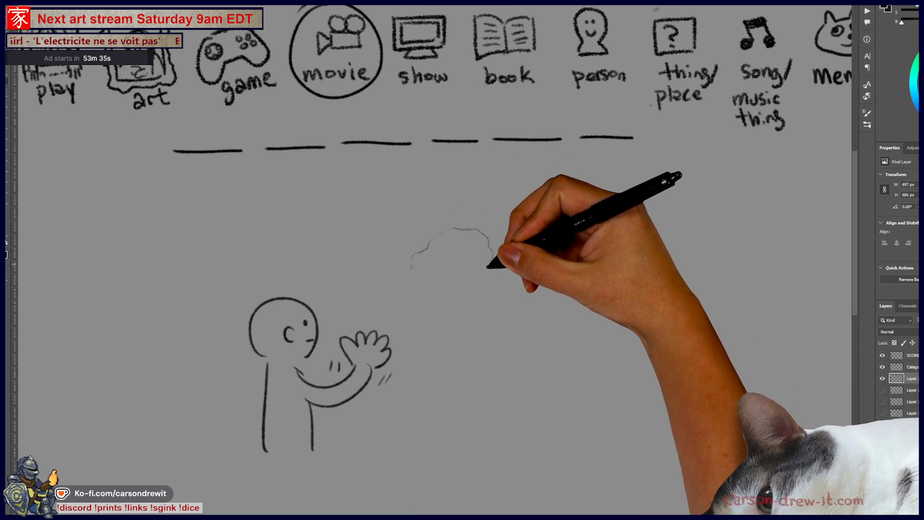
mouse_move(404, 292)
mouse_down()
mouse_move(419, 336)
mouse_move(440, 316)
mouse_move(443, 386)
mouse_move(459, 412)
mouse_move(491, 365)
mouse_move(516, 386)
mouse_move(501, 305)
mouse_move(521, 301)
mouse_up()
scroll(527, 280, right, 3)
scroll(527, 279, down, 1)
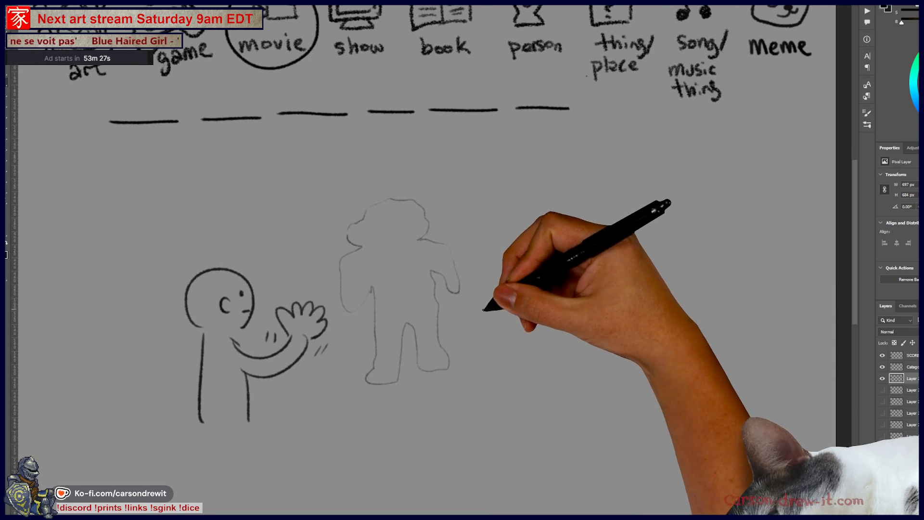
Step: Draw a small blob outline with bunny ears beside the bulky figure
drag(480, 310, 496, 280)
mouse_move(484, 317)
mouse_down()
mouse_move(467, 330)
mouse_move(480, 332)
mouse_move(481, 377)
mouse_move(541, 379)
mouse_move(552, 358)
mouse_up()
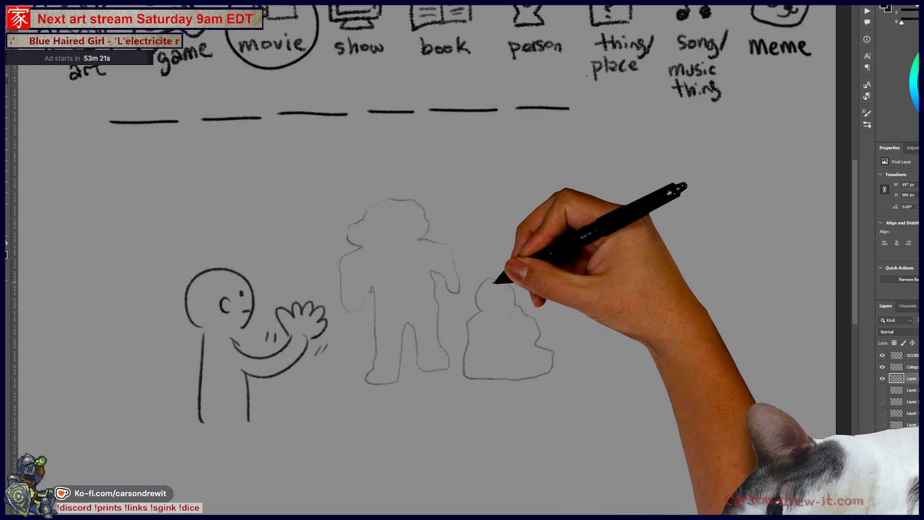
mouse_move(485, 281)
mouse_down()
mouse_move(488, 254)
mouse_move(496, 278)
mouse_move(509, 261)
mouse_up()
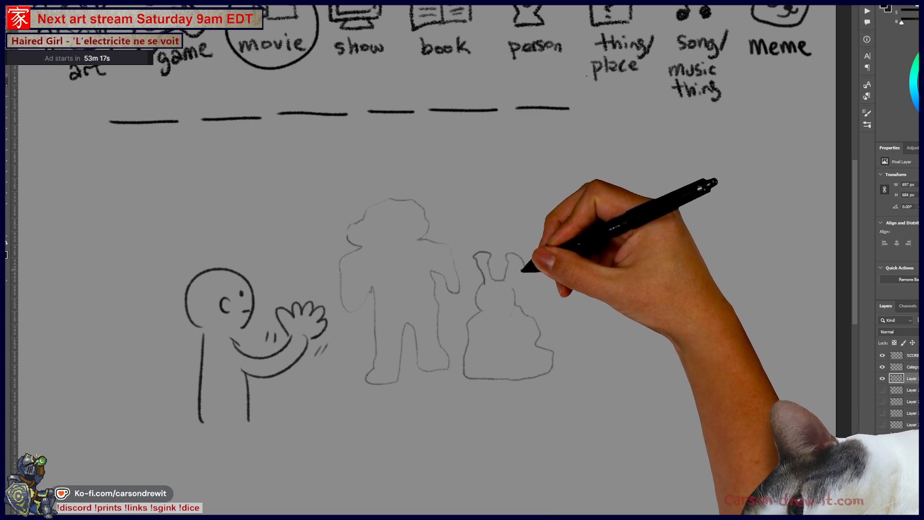
Step: Draw a big-eyed alien stick figure with a waving hand and feet on the right
drag(522, 296, 473, 327)
mouse_move(571, 230)
mouse_down()
mouse_move(536, 269)
mouse_move(550, 290)
mouse_move(554, 270)
mouse_move(584, 264)
mouse_move(560, 288)
mouse_up()
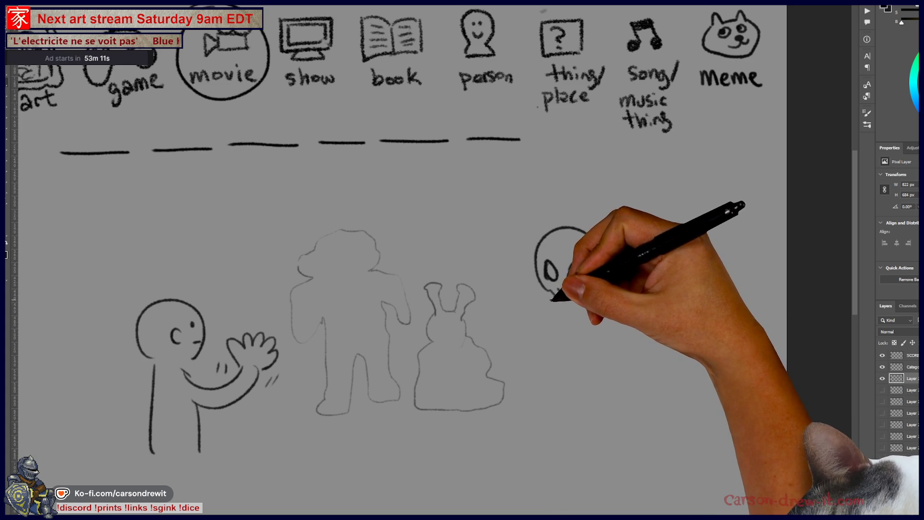
drag(526, 308, 531, 305)
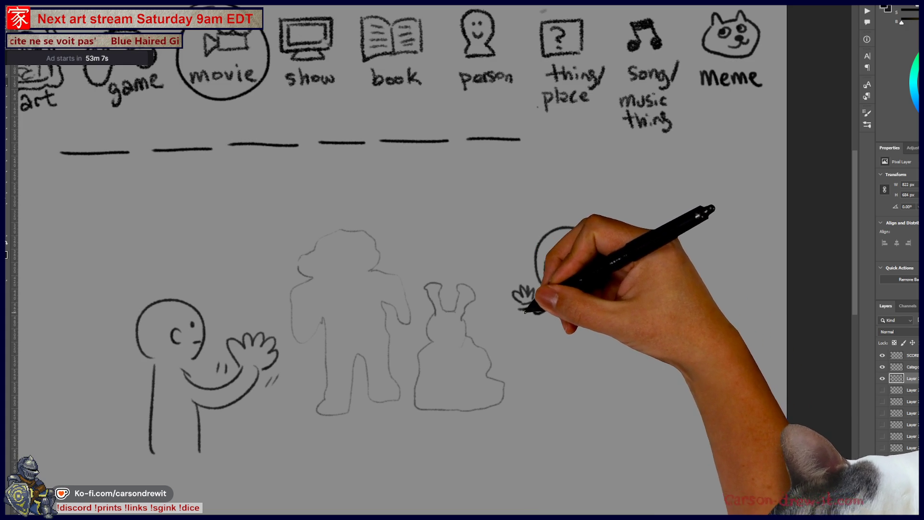
mouse_move(551, 371)
mouse_down()
mouse_move(529, 398)
mouse_move(582, 389)
mouse_move(586, 400)
mouse_move(589, 358)
mouse_up()
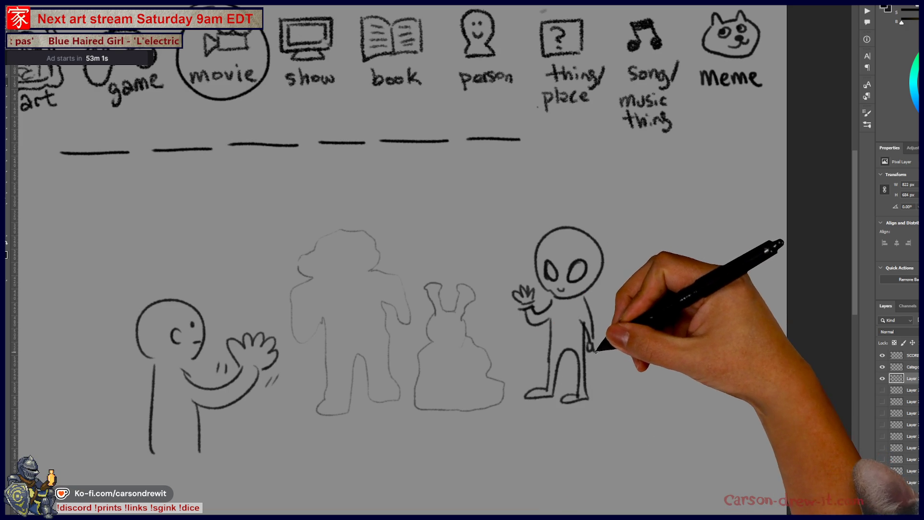